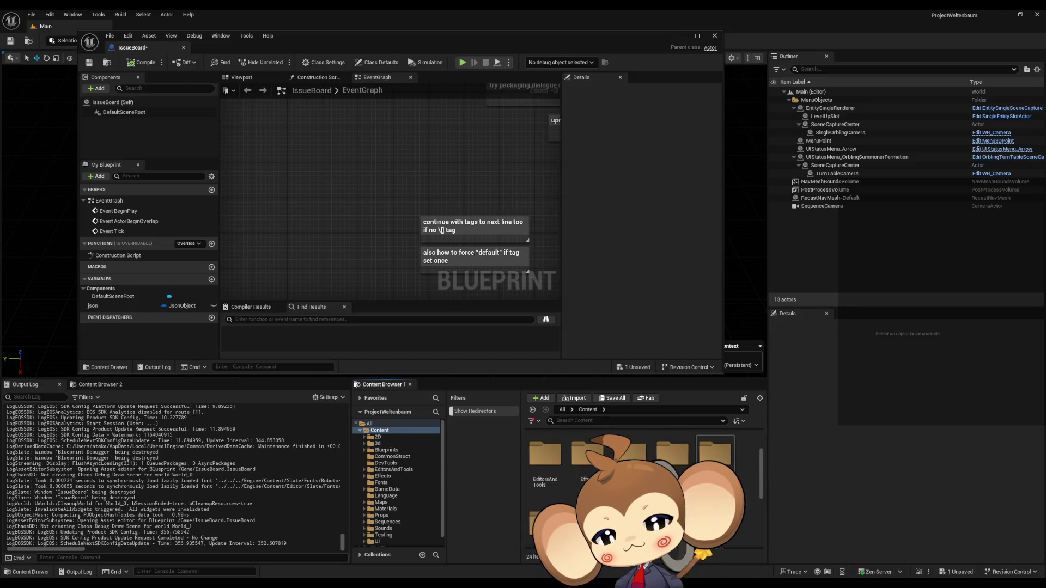
Browse Content > GameData > DialogueTrees and open DialogueMainWidget in the widget editor.
left_click(387, 489)
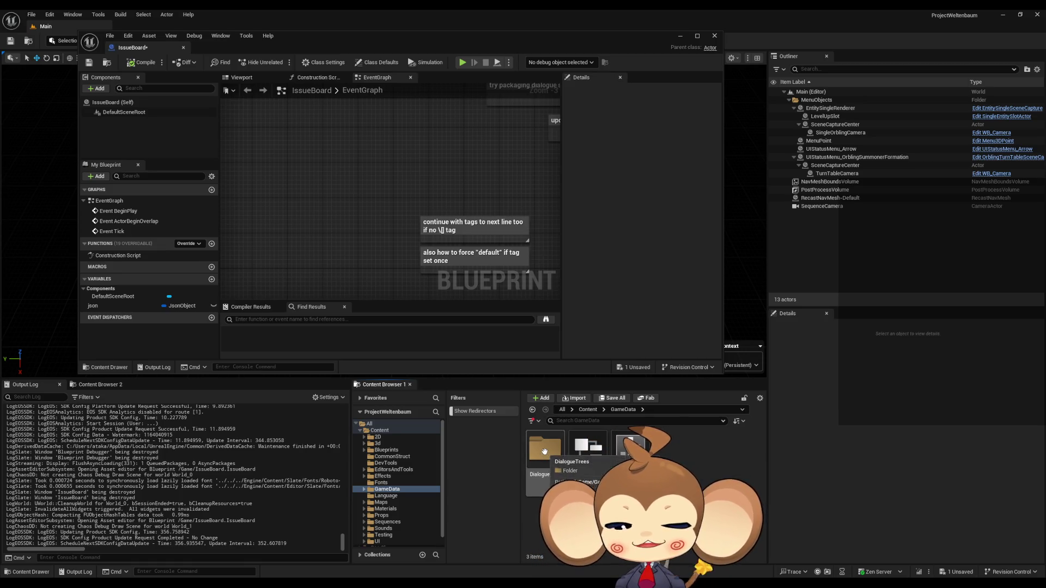
double_click(545, 450)
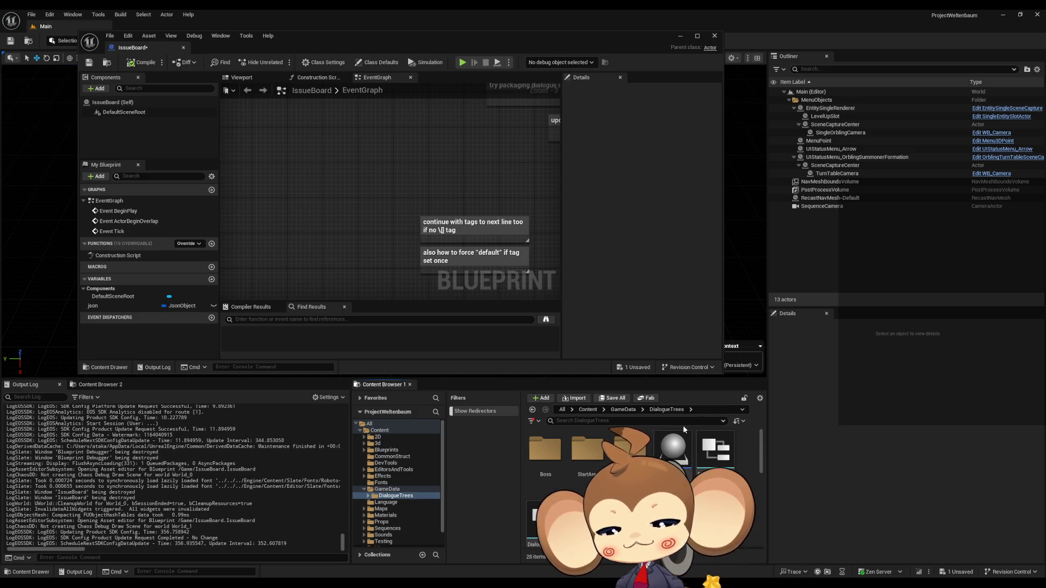
scroll(643, 480, "down", 3)
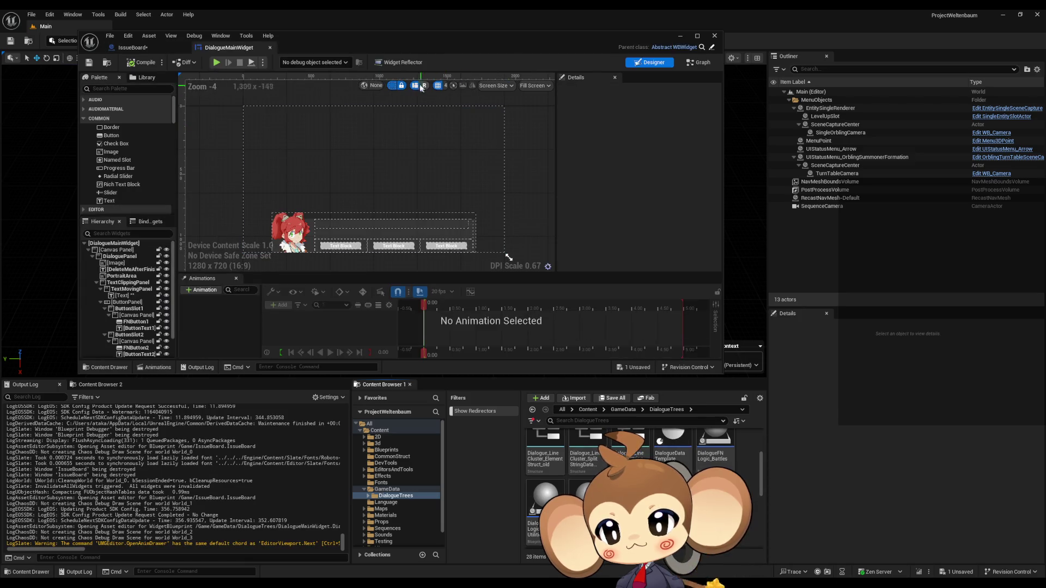
Maximize the DialogueMainWidget editor and switch it to the Graph view.
mouse_move(384, 41)
left_mouse_down()
mouse_move(505, 80)
mouse_move(475, 73)
left_mouse_up()
double_click(475, 73)
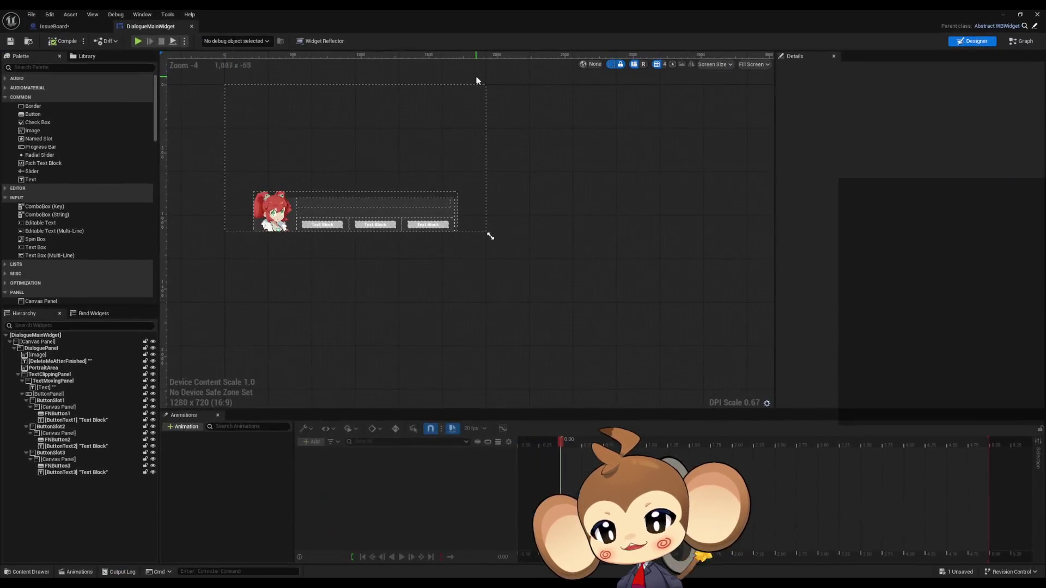
scroll(567, 225, "up", 4)
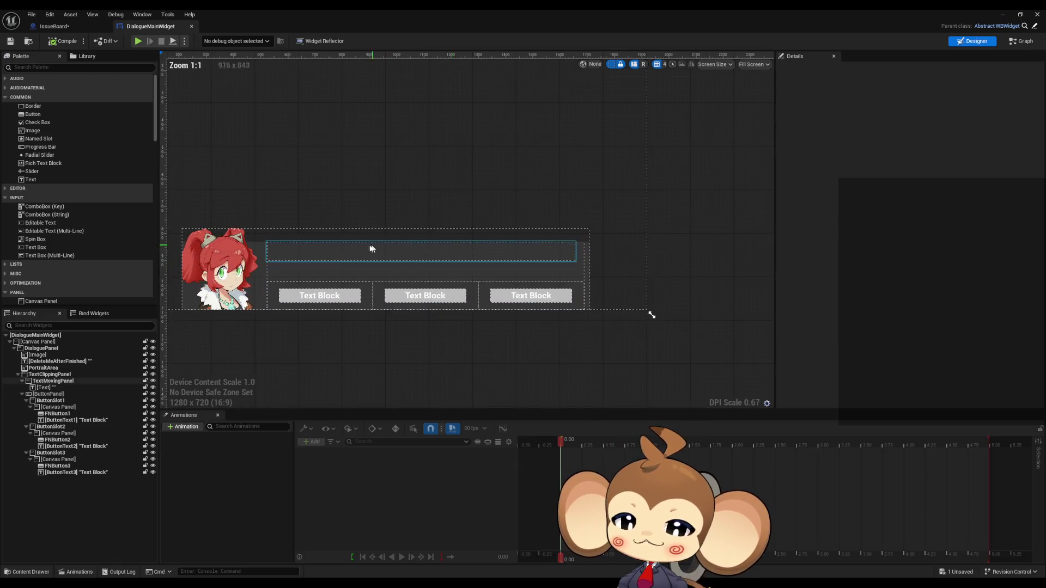
left_click(1022, 41)
scroll(769, 368, "down", 5)
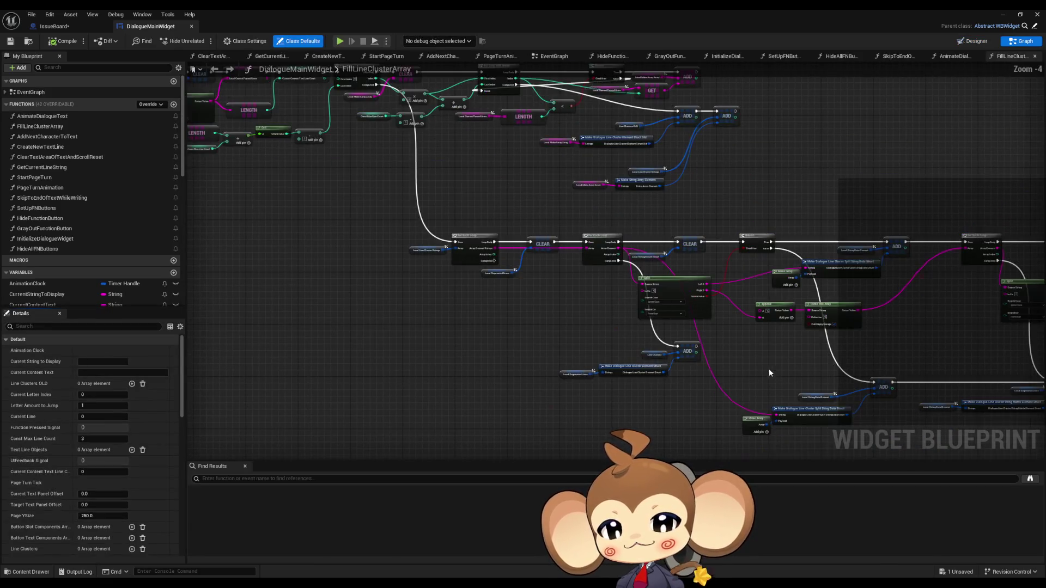
mouse_move(753, 368)
left_mouse_down()
mouse_move(502, 361)
mouse_move(608, 366)
left_mouse_up()
scroll(502, 361, "down", 4)
scroll(517, 339, "up", 6)
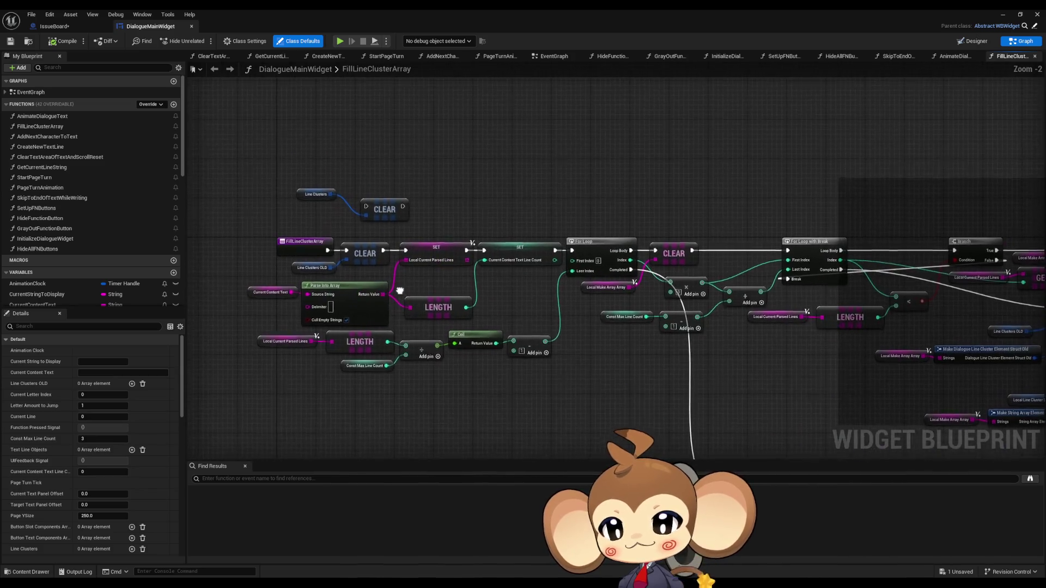
Route the function entry through the Line Clusters CLEAR into SET, moving the OLD clear aside.
left_click_drag(258, 146, 472, 223)
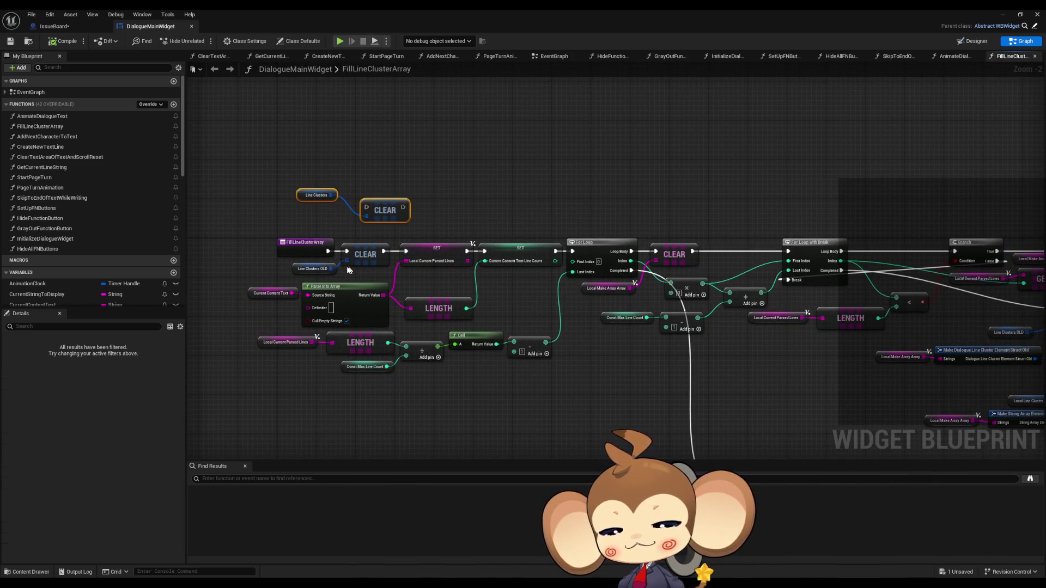
scroll(424, 263, "up", 2)
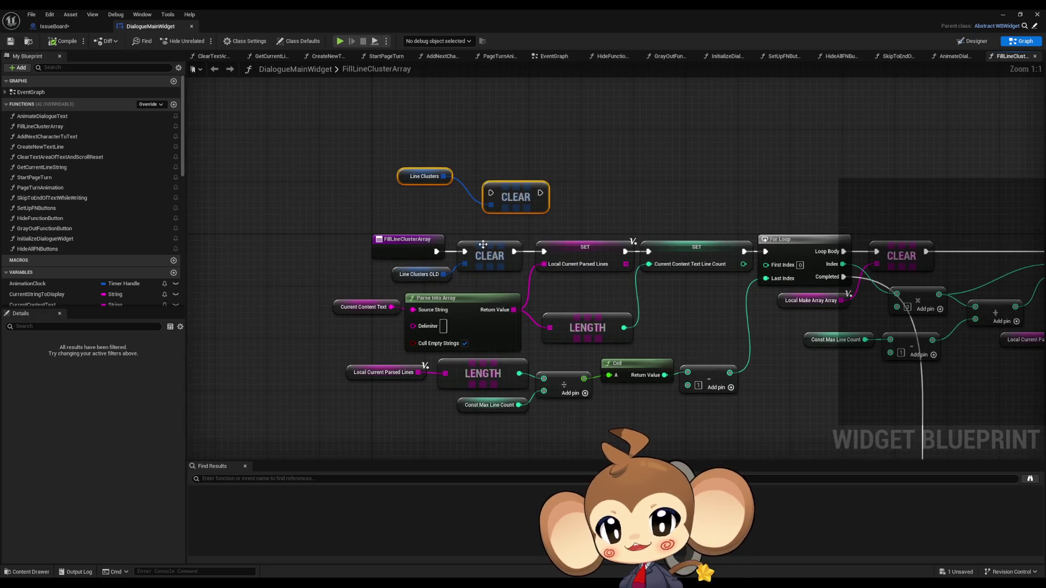
left_click_drag(538, 268, 535, 210)
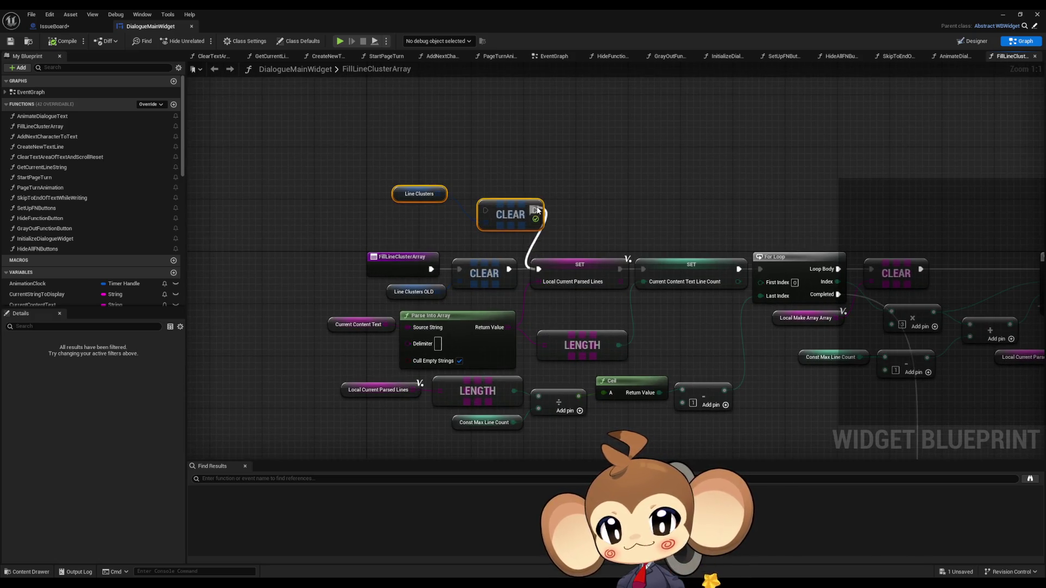
left_click_drag(431, 269, 485, 211)
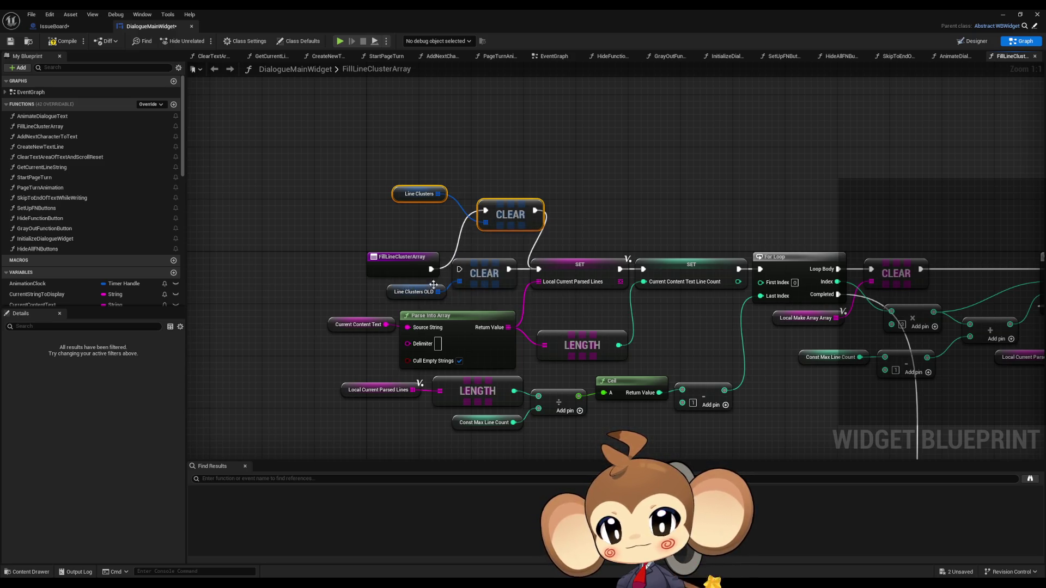
mouse_move(438, 292)
left_mouse_down()
mouse_move(459, 298)
mouse_move(430, 294)
mouse_move(611, 198)
mouse_move(574, 166)
left_mouse_up()
left_click(469, 277, "shift")
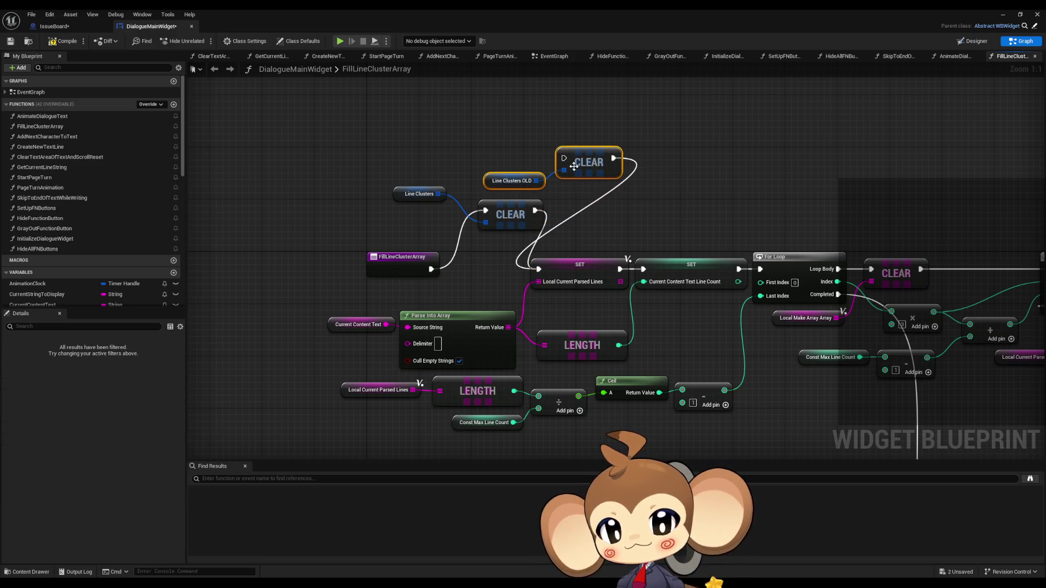
left_click(670, 171)
left_click_drag(682, 169, 433, 211)
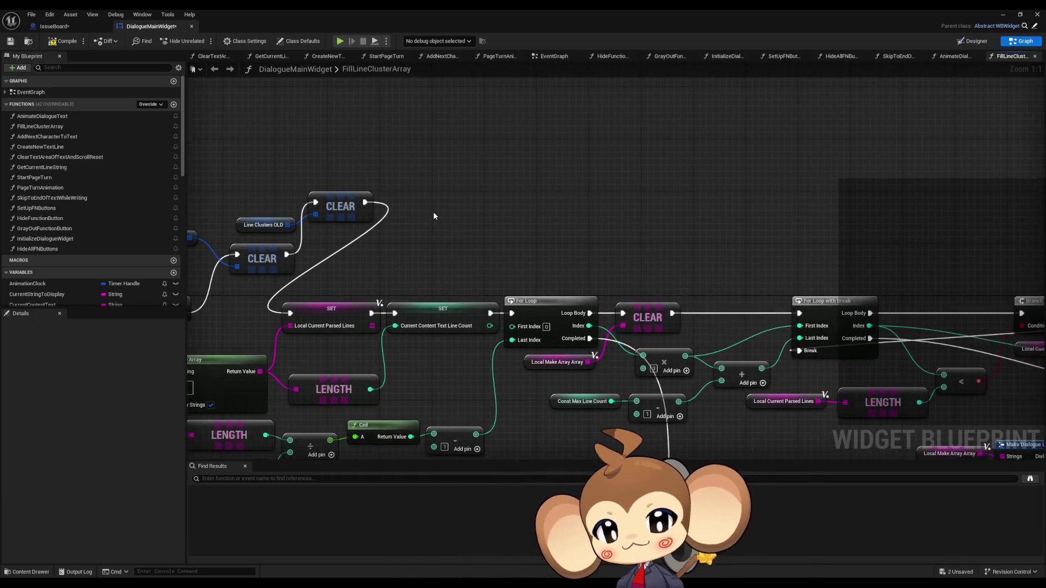
scroll(433, 211, "down", 2)
mouse_move(677, 261)
left_mouse_down()
mouse_move(453, 186)
mouse_move(433, 148)
left_mouse_up()
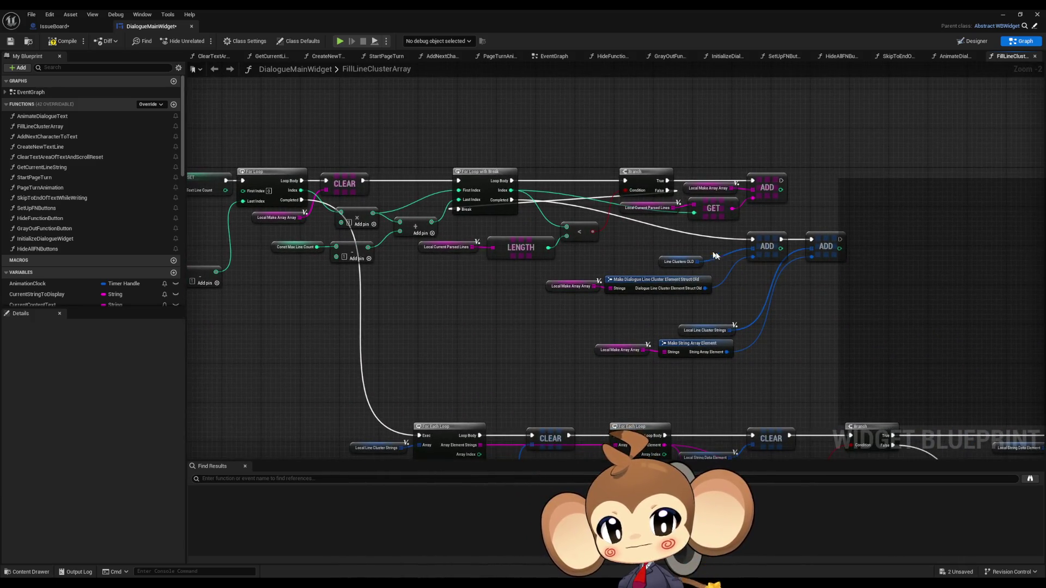
mouse_move(715, 256)
left_mouse_down()
mouse_move(682, 228)
mouse_move(653, 256)
mouse_move(684, 210)
mouse_move(656, 173)
left_mouse_up()
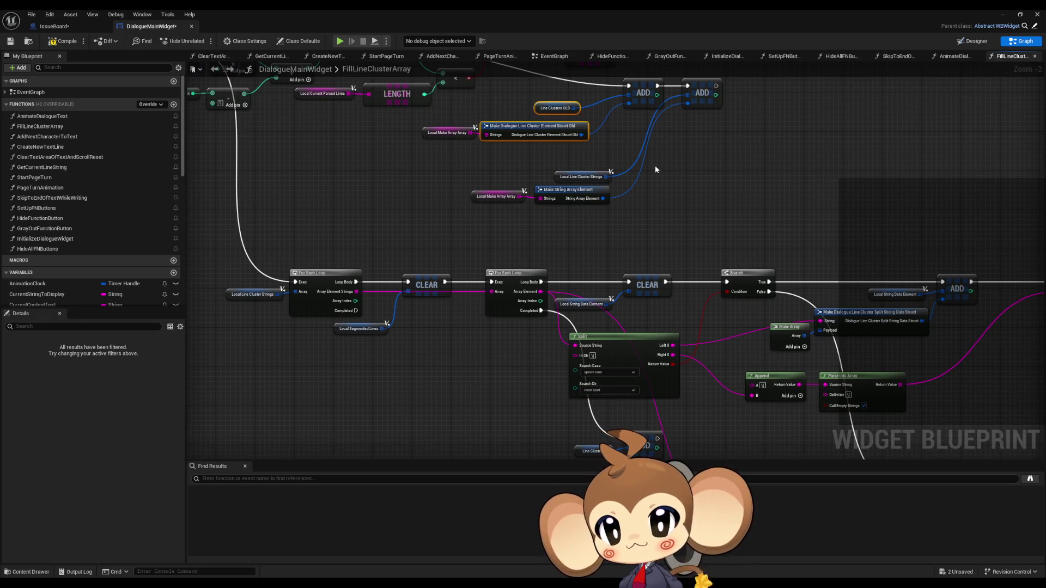
left_click_drag(652, 165, 607, 151)
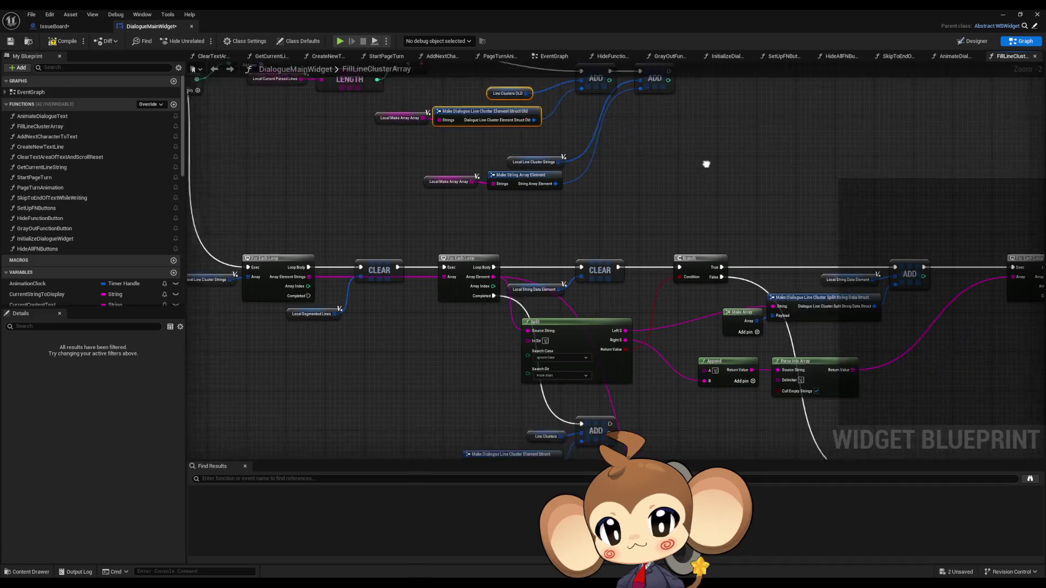
scroll(637, 140, "down", 3)
left_click_drag(775, 163, 576, 132)
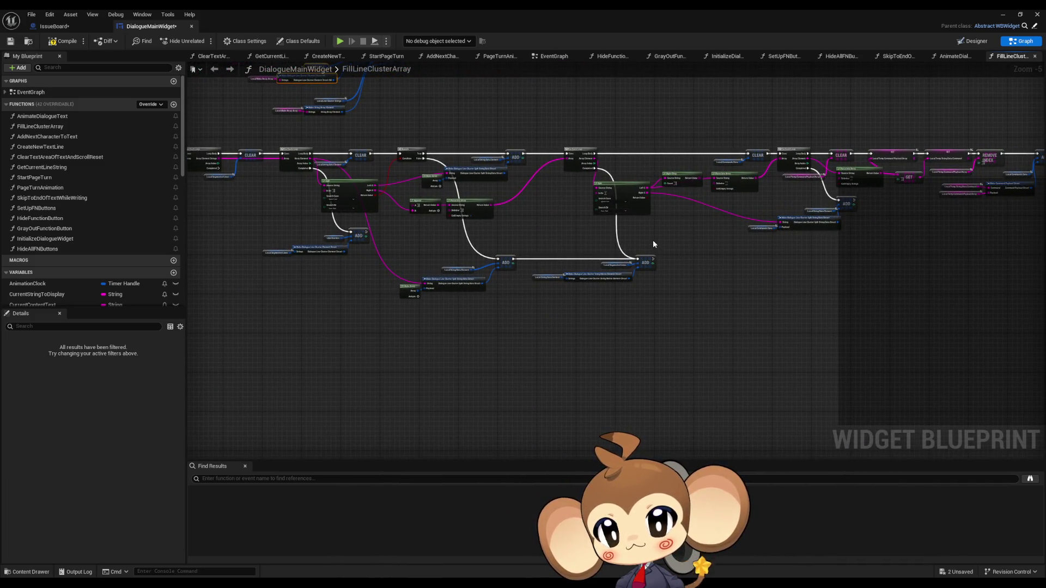
mouse_move(507, 227)
left_mouse_down()
mouse_move(540, 224)
mouse_move(228, 229)
left_mouse_up()
scroll(648, 184, "up", 4)
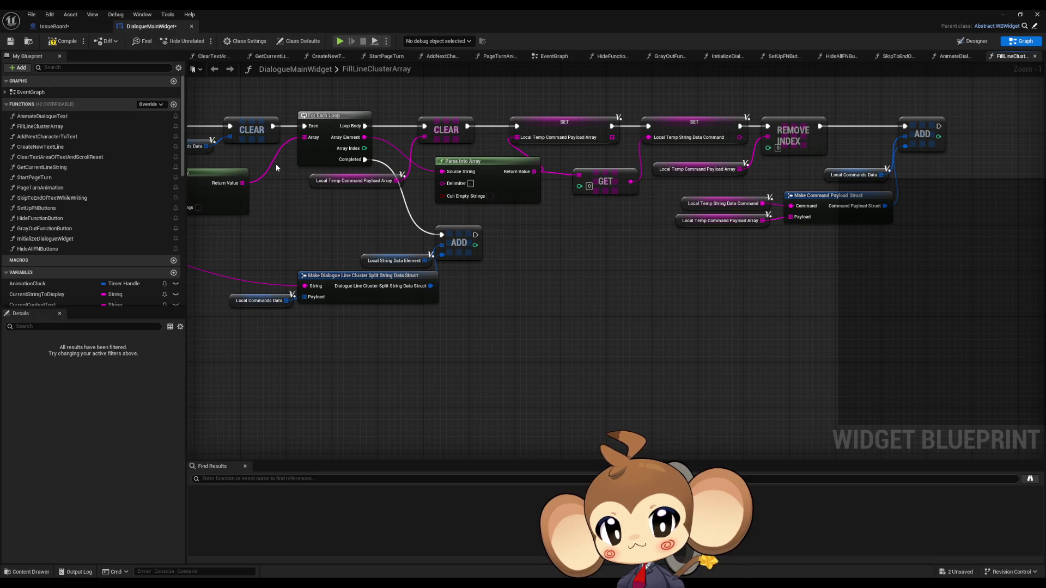
scroll(275, 168, "down", 4)
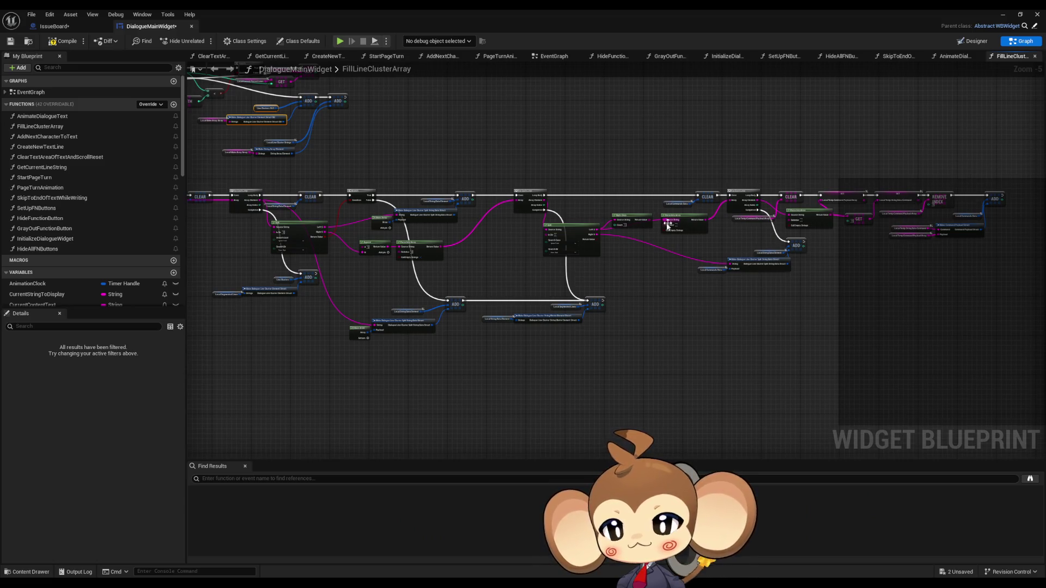
scroll(668, 225, "up", 1)
scroll(627, 280, "up", 1)
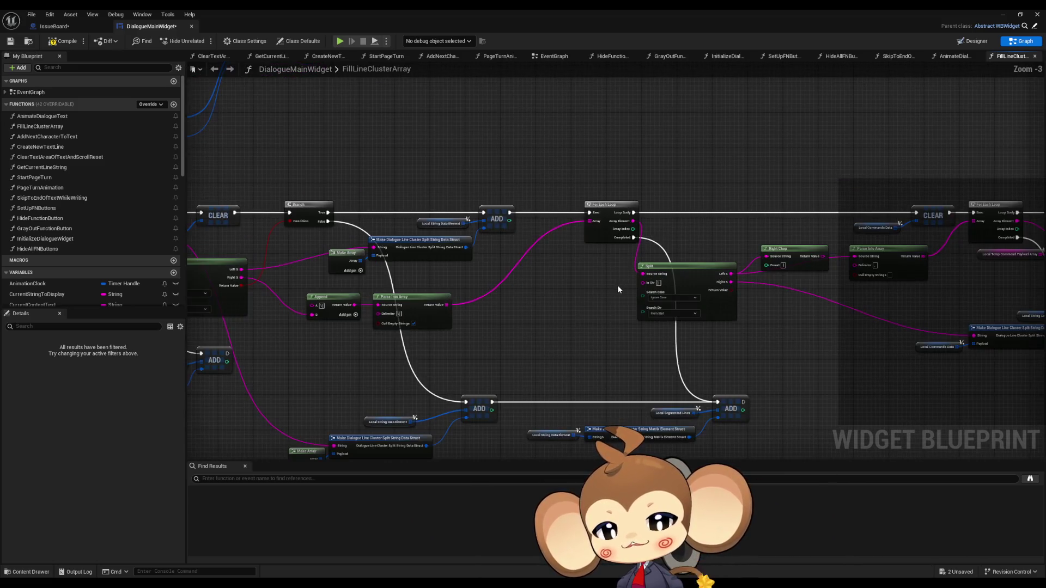
scroll(654, 279, "down", 1)
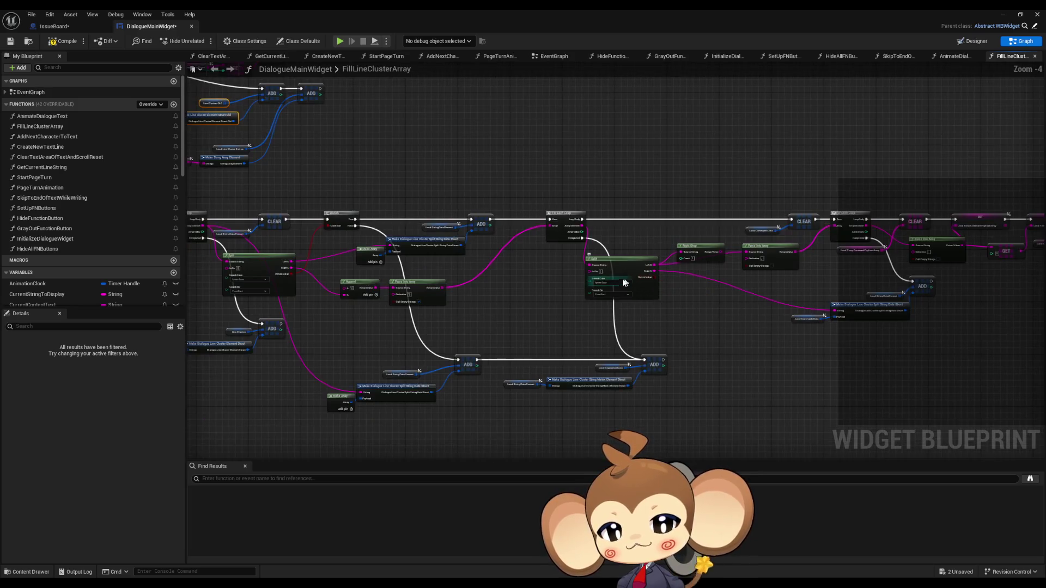
left_click_drag(654, 281, 670, 212)
scroll(414, 278, "up", 2)
mouse_move(345, 254)
left_mouse_down()
mouse_move(531, 362)
mouse_move(560, 360)
left_mouse_up()
mouse_move(296, 292)
left_mouse_down()
mouse_move(498, 362)
mouse_move(346, 400)
left_mouse_up()
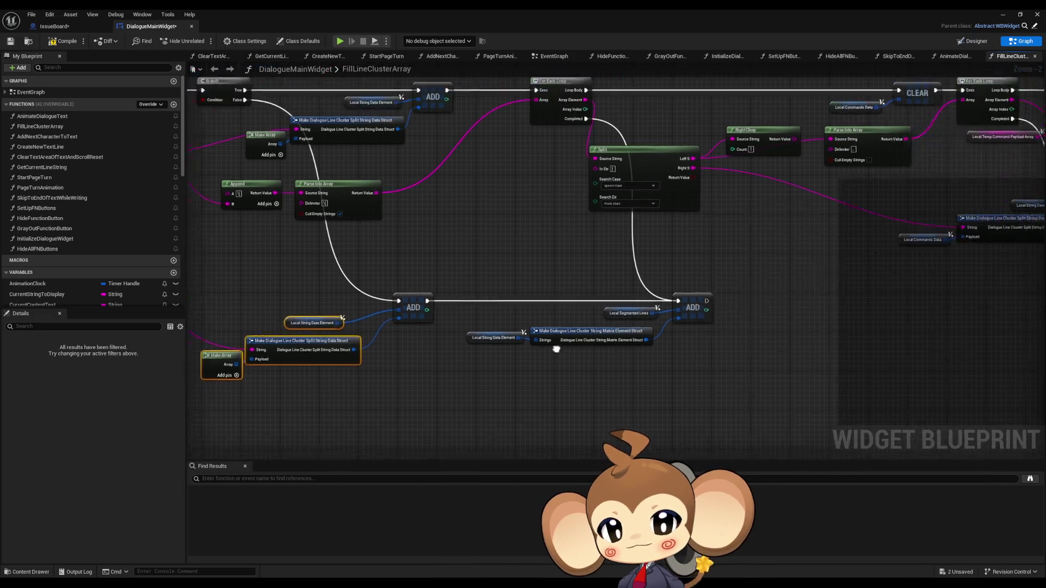
scroll(463, 327, "down", 2)
scroll(544, 243, "up", 3)
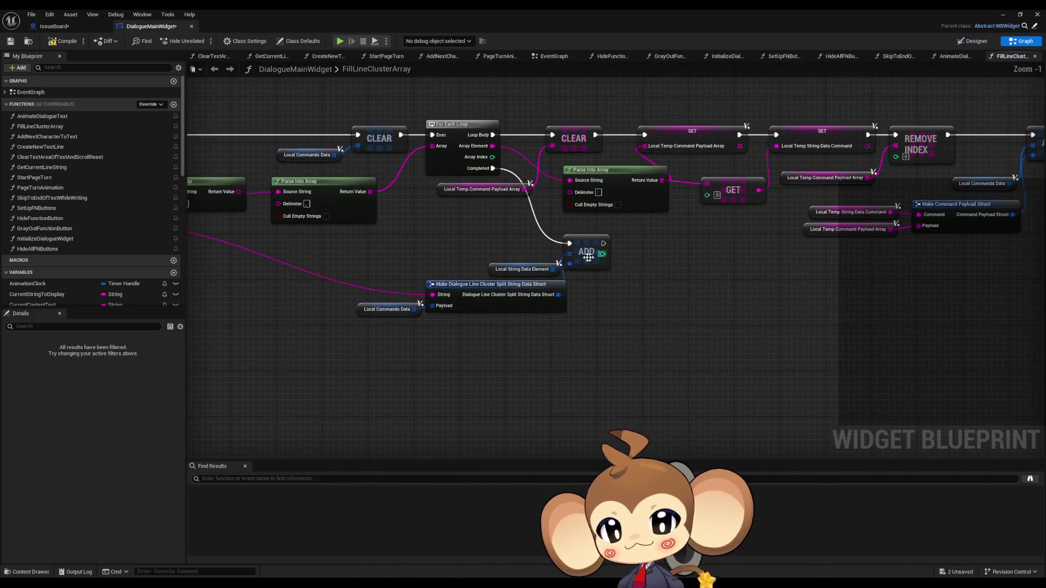
left_click_drag(960, 235, 805, 257)
left_click(384, 322)
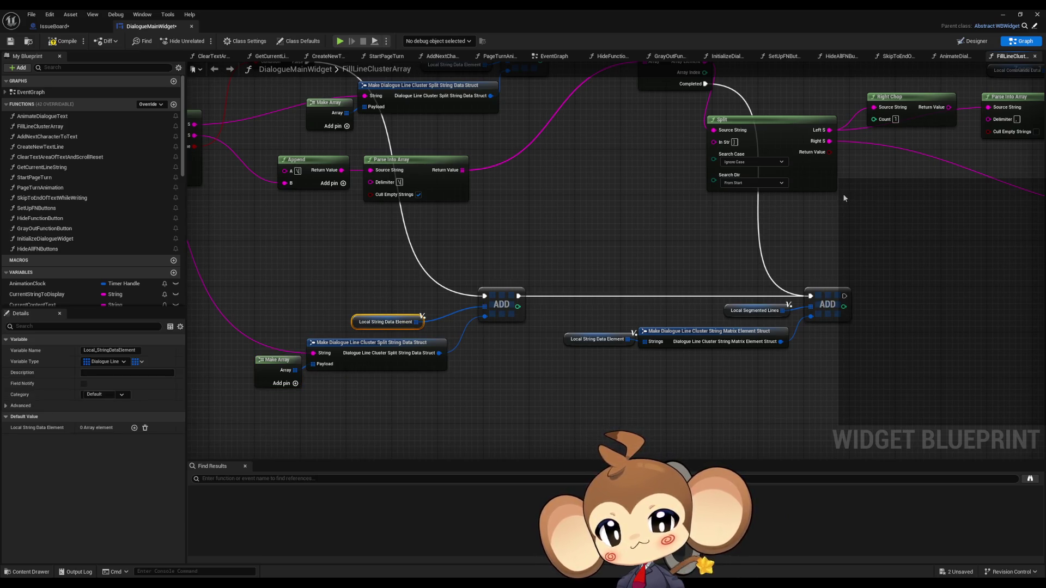
mouse_move(842, 194)
left_mouse_down()
mouse_move(762, 180)
mouse_move(564, 264)
mouse_move(723, 273)
mouse_move(719, 316)
left_mouse_up()
left_click_drag(487, 237, 756, 329)
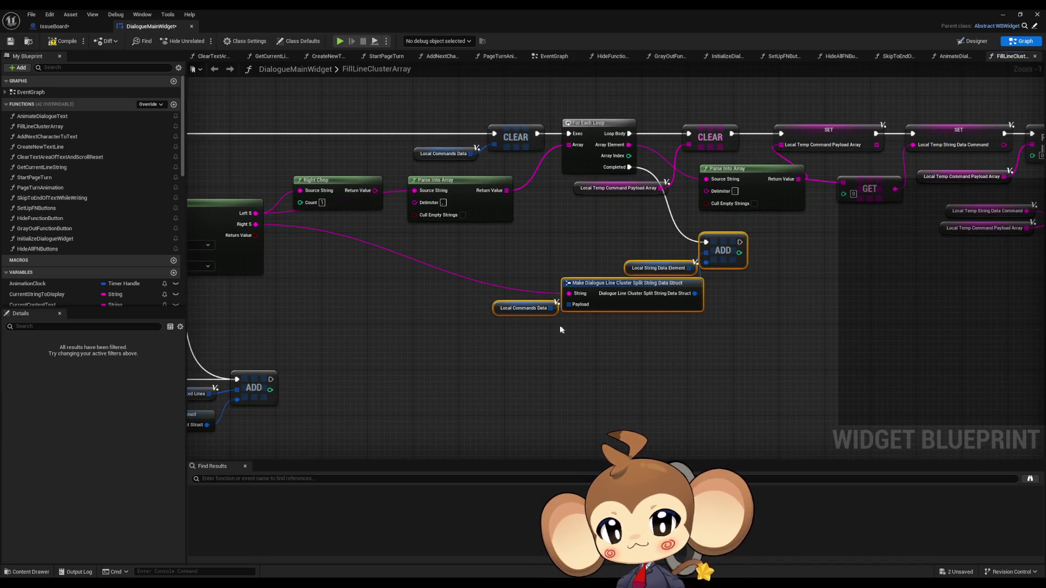
left_click(477, 343)
left_click_drag(465, 310, 518, 283)
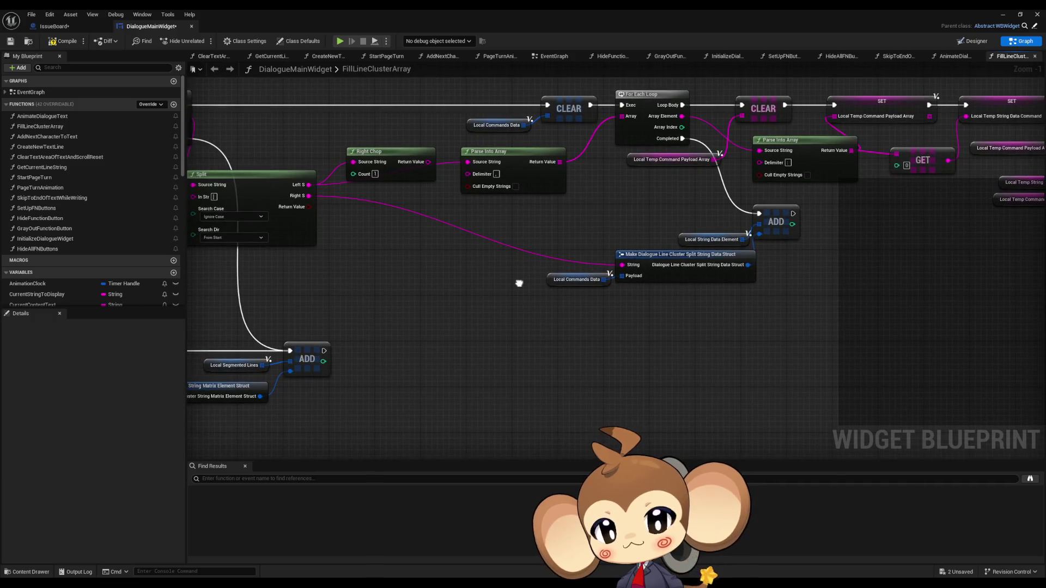
left_click_drag(513, 236, 577, 325)
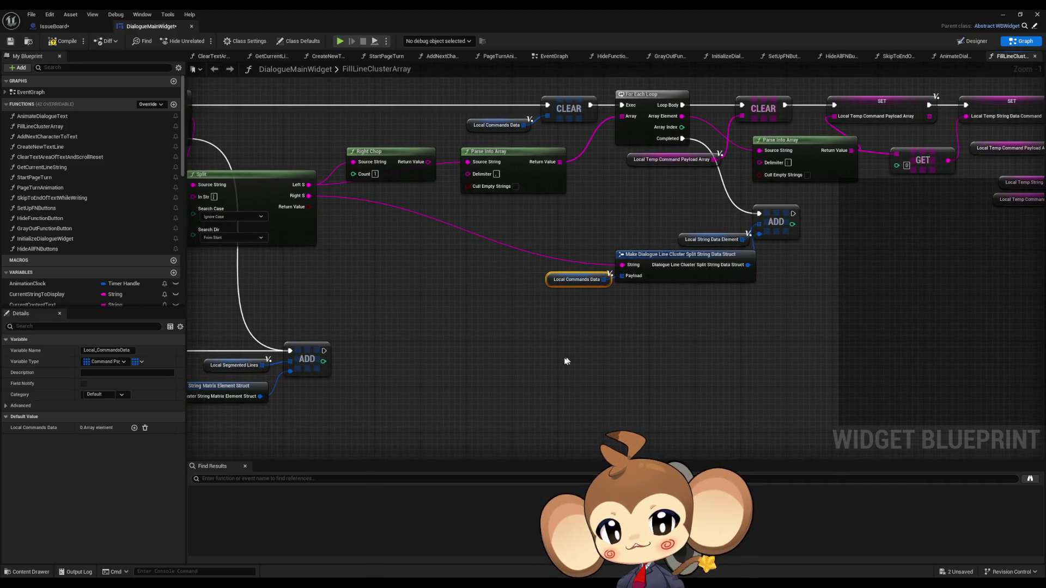
mouse_move(564, 361)
left_mouse_down()
mouse_move(537, 434)
mouse_move(327, 384)
mouse_move(291, 348)
mouse_move(847, 251)
left_mouse_up()
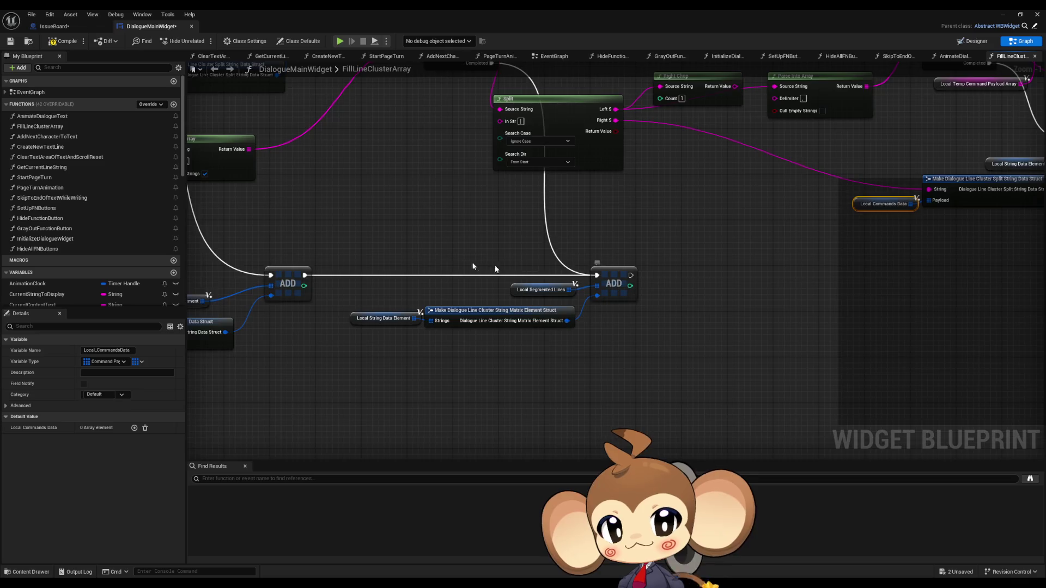
left_click_drag(455, 259, 551, 276)
left_click_drag(962, 222, 871, 236)
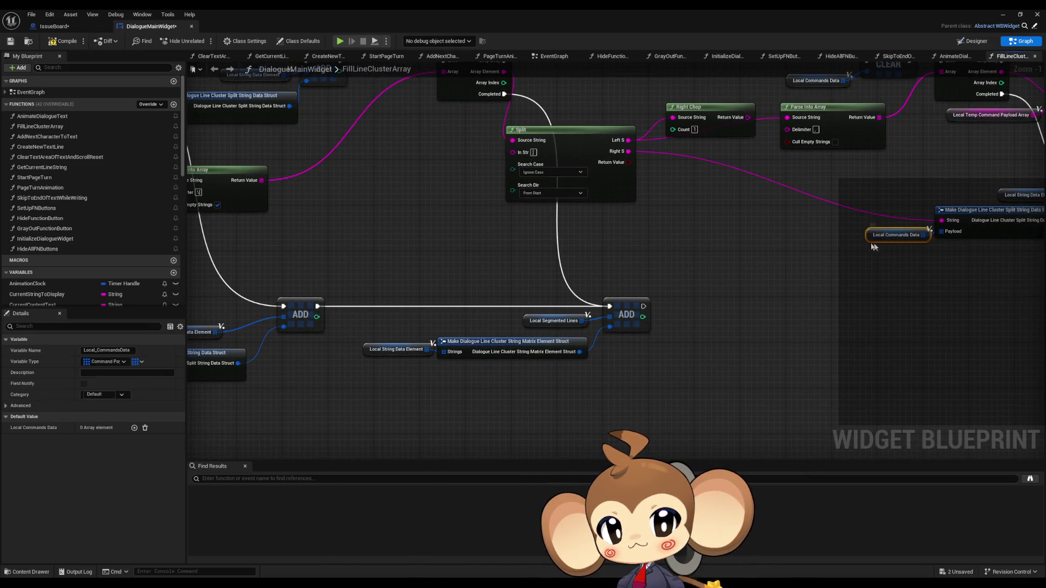
right_click(866, 237)
Find references to Local_CommandsData and jump to each of its three Get nodes.
mouse_move(926, 316)
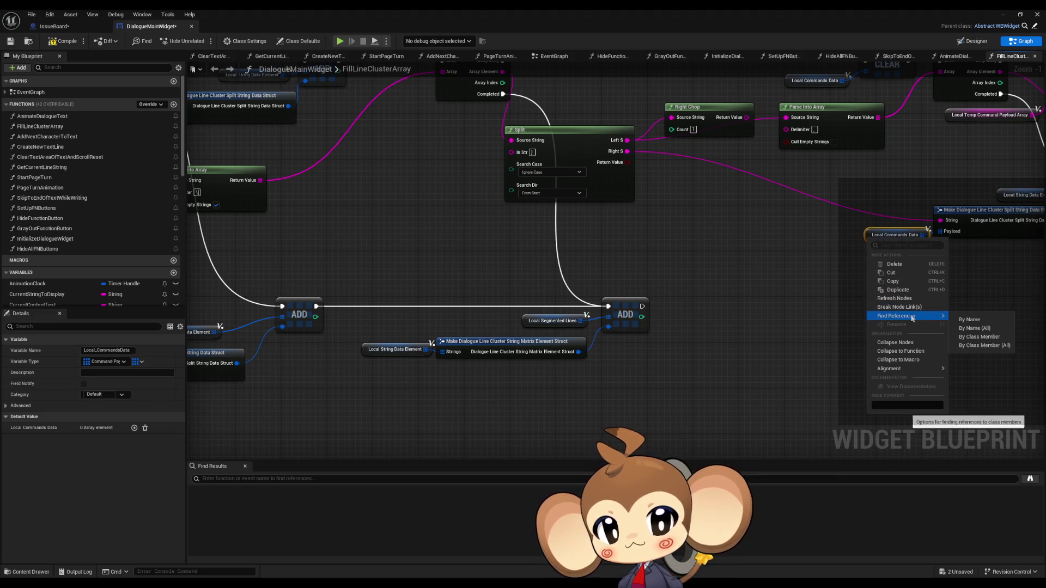
left_click(988, 337)
double_click(242, 500)
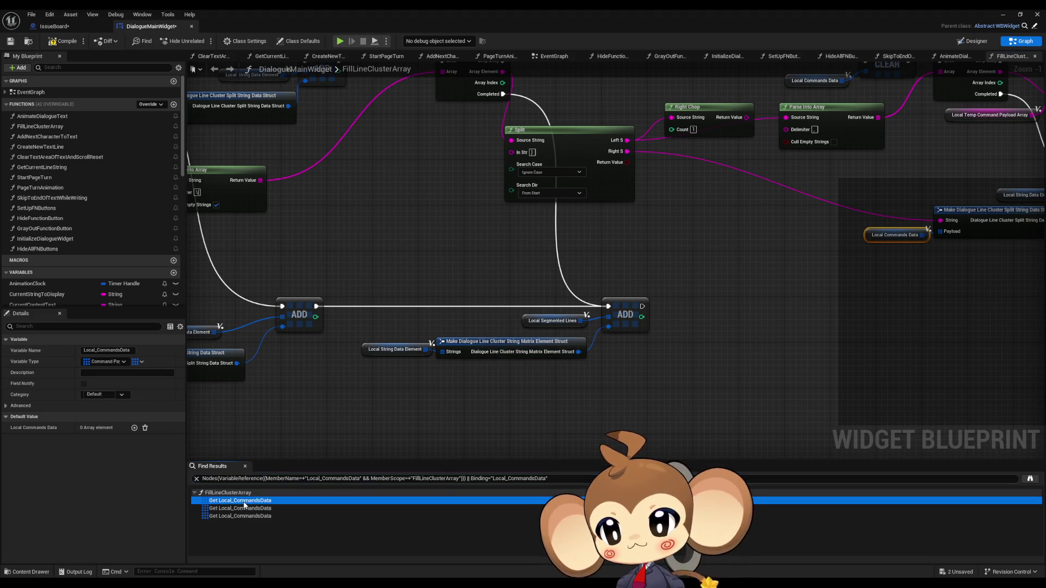
double_click(244, 508)
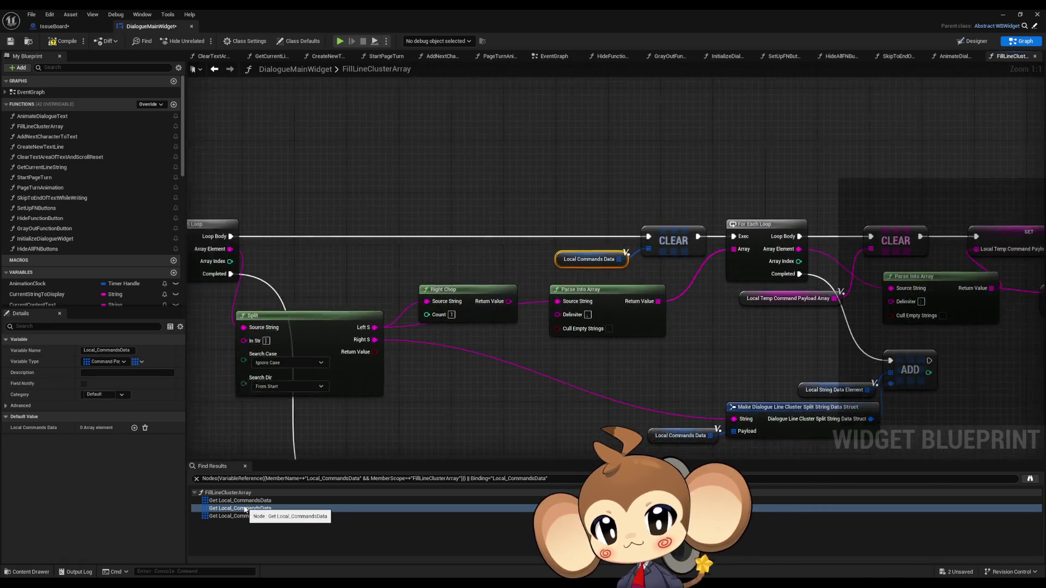
double_click(243, 516)
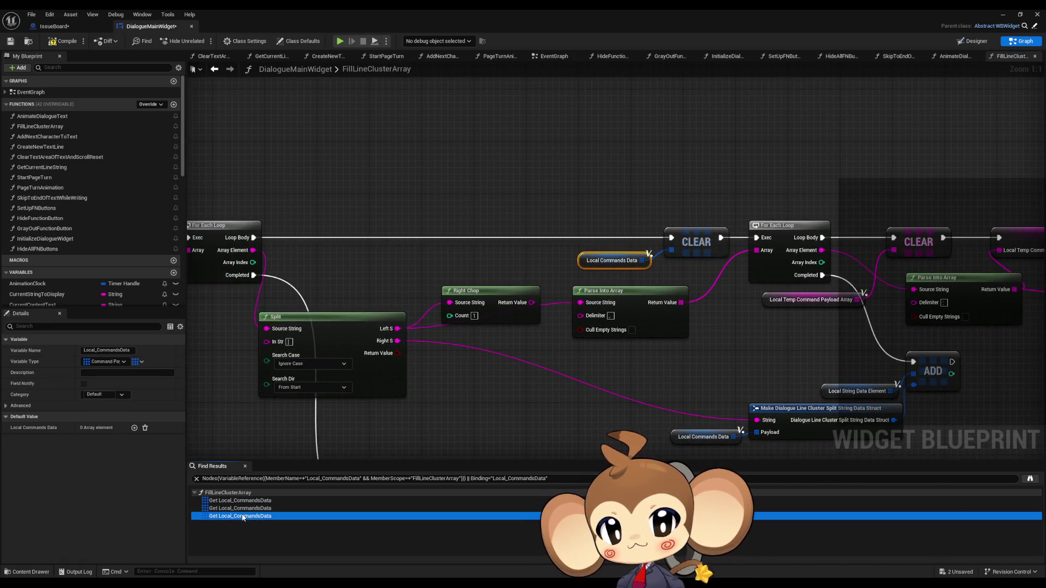
scroll(479, 318, "down", 5)
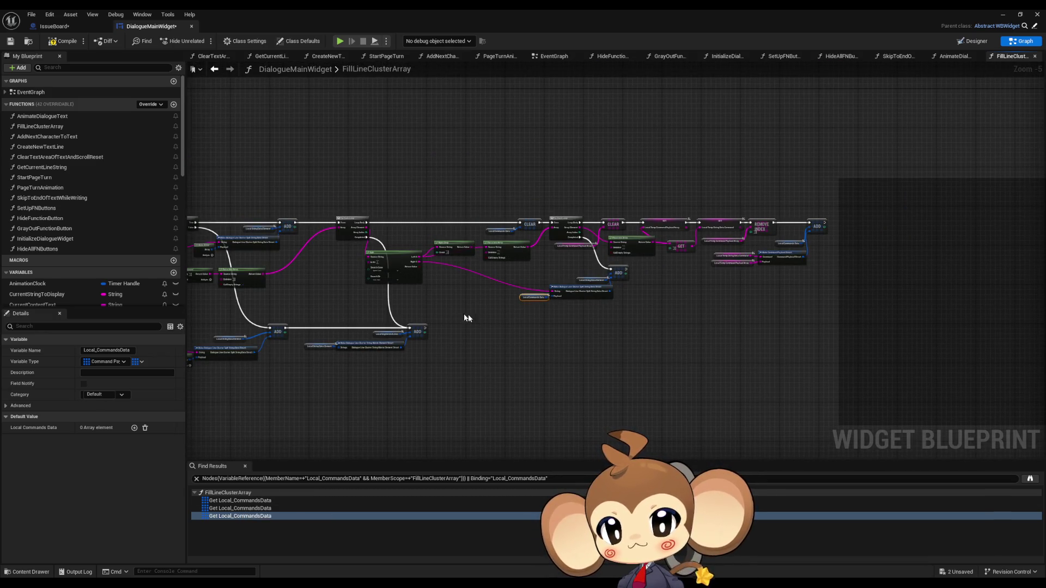
scroll(286, 361, "up", 4)
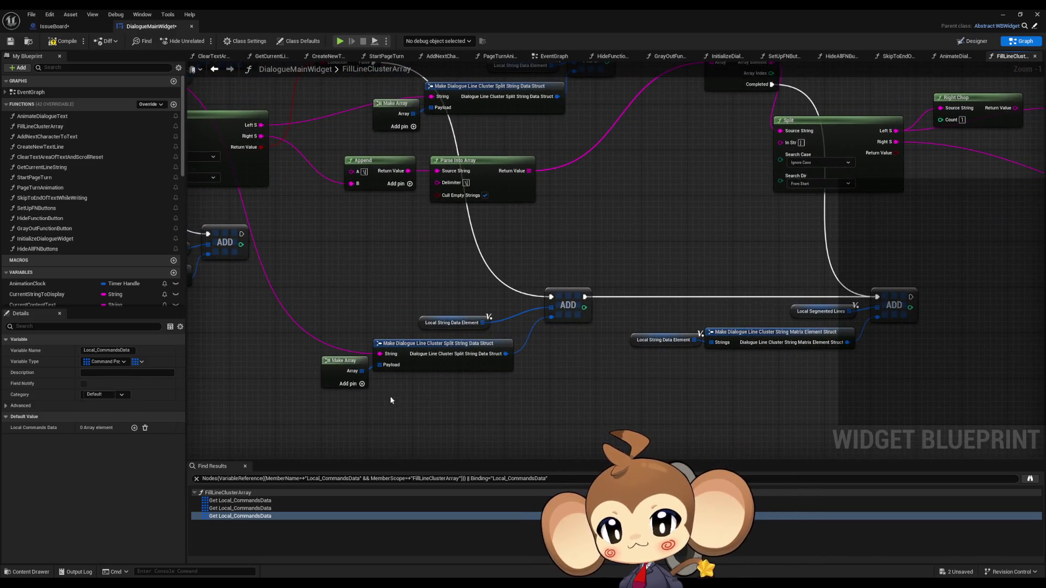
scroll(372, 377, "down", 3)
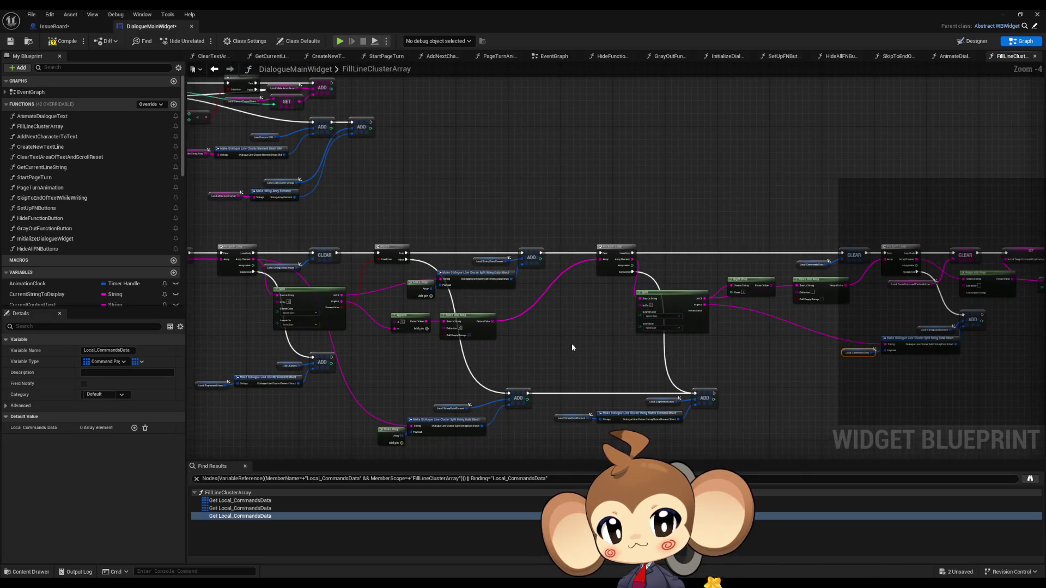
scroll(585, 351, "up", 2)
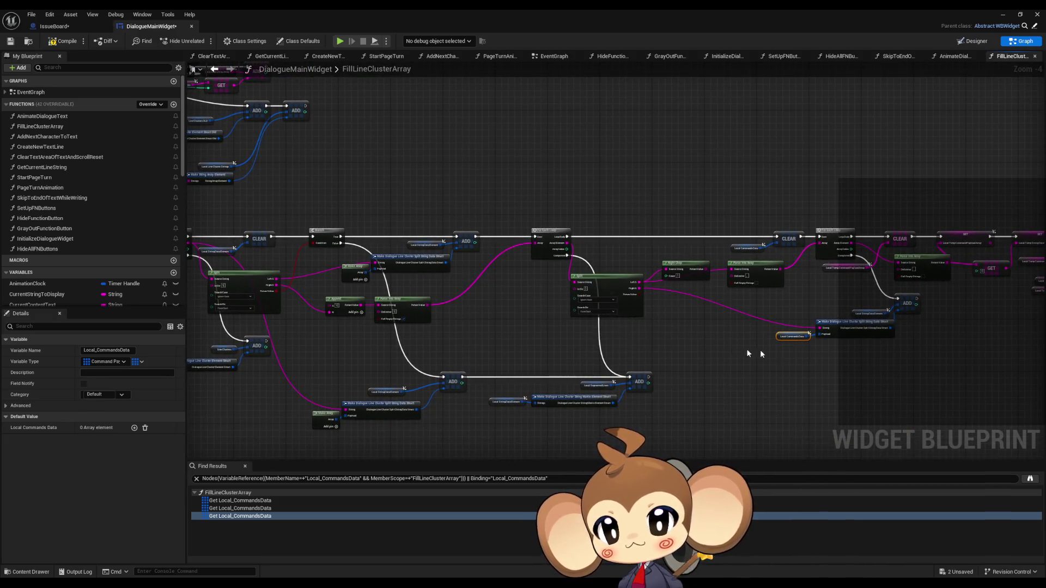
scroll(749, 351, "up", 1)
left_click_drag(801, 358, 334, 396)
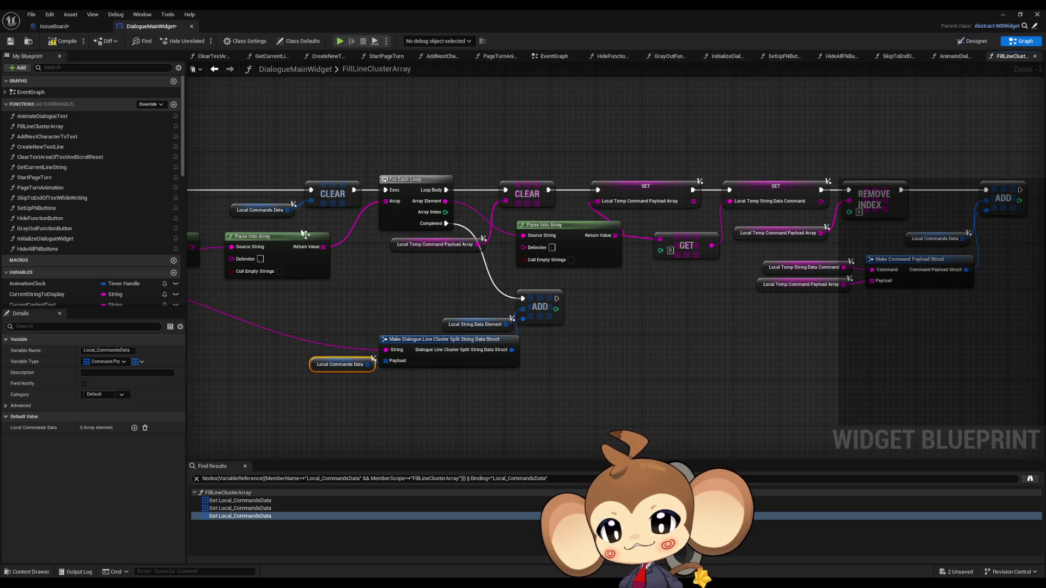
mouse_move(305, 234)
left_mouse_down()
mouse_move(540, 303)
mouse_move(603, 251)
left_mouse_up()
scroll(625, 323, "down", 2)
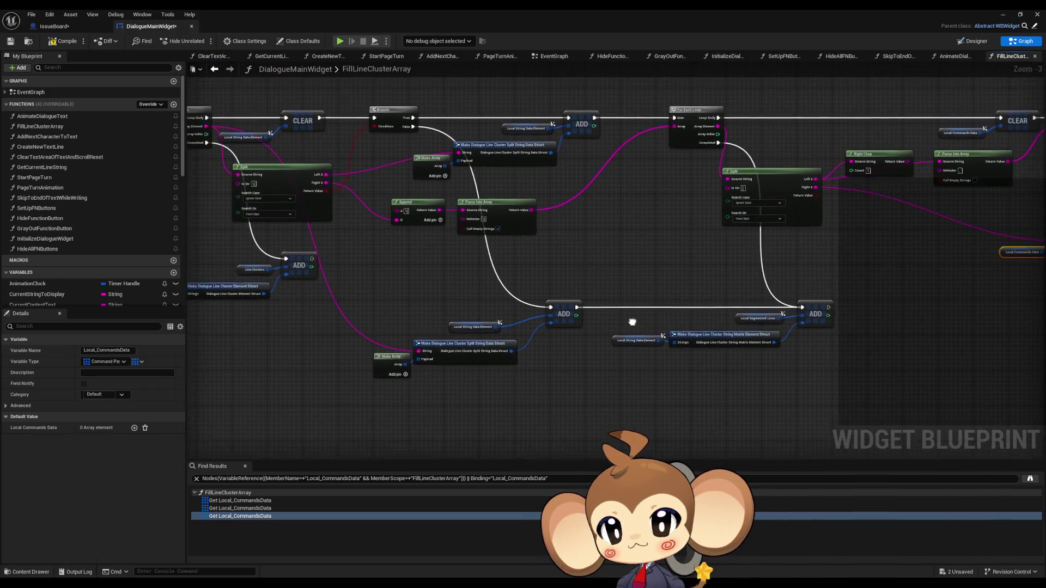
left_click_drag(625, 324, 623, 339)
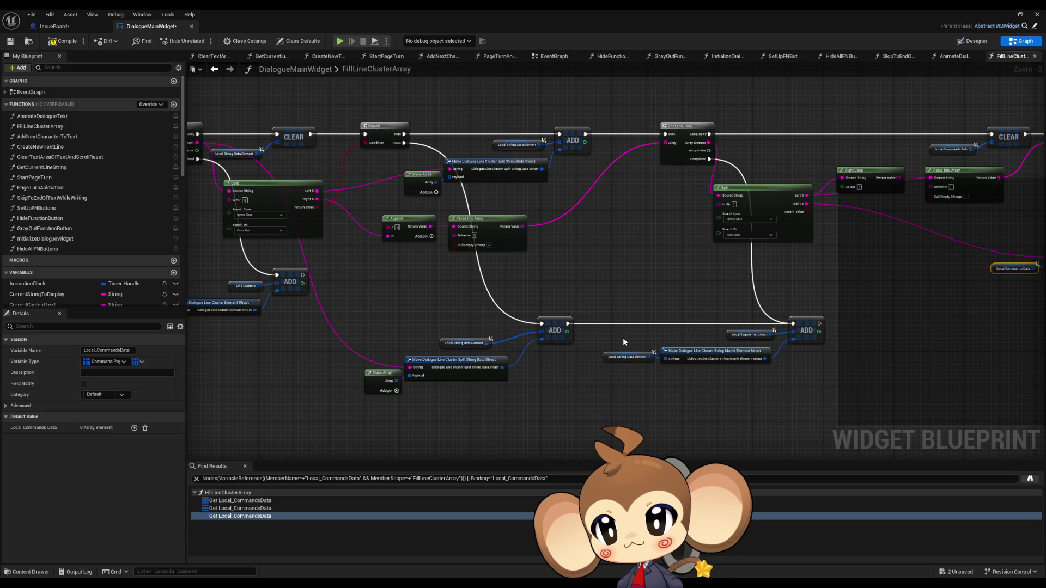
mouse_move(509, 326)
left_mouse_down()
mouse_move(497, 320)
mouse_move(614, 332)
left_mouse_up()
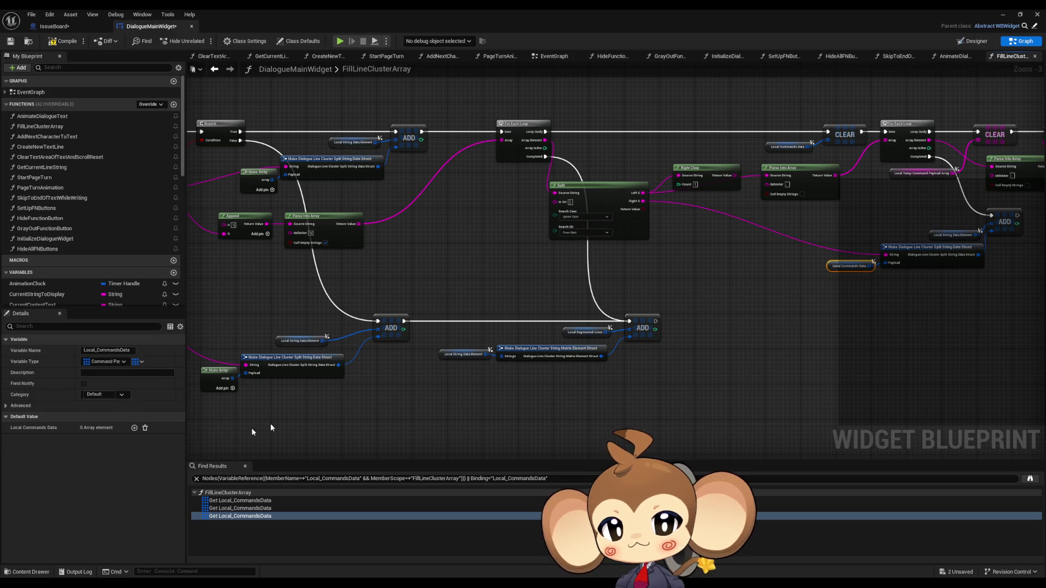
mouse_move(688, 303)
left_mouse_down()
mouse_move(561, 320)
mouse_move(260, 312)
left_mouse_up()
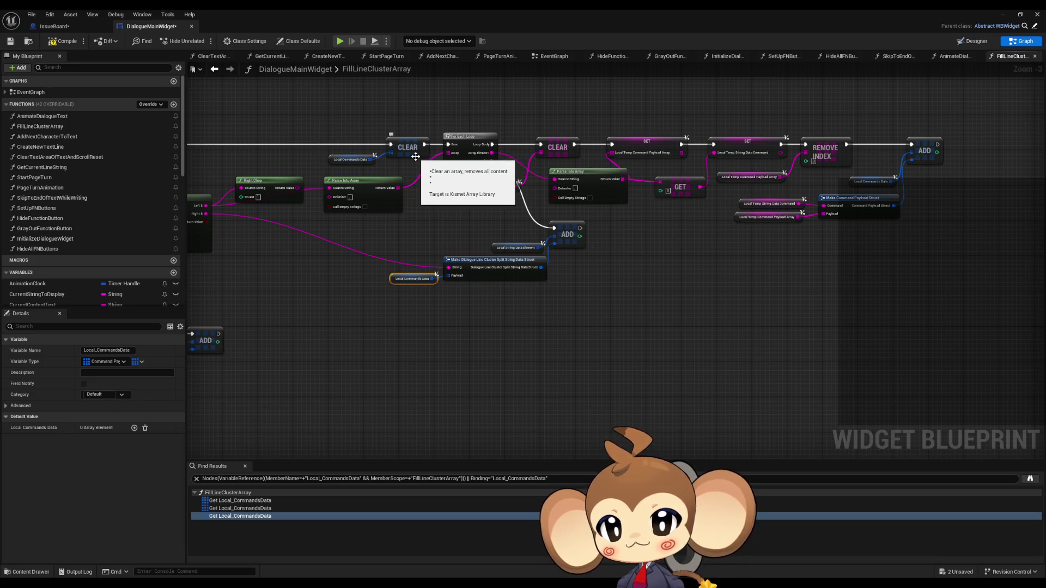
mouse_move(415, 157)
left_mouse_down()
mouse_move(561, 189)
mouse_move(538, 185)
mouse_move(885, 89)
left_mouse_up()
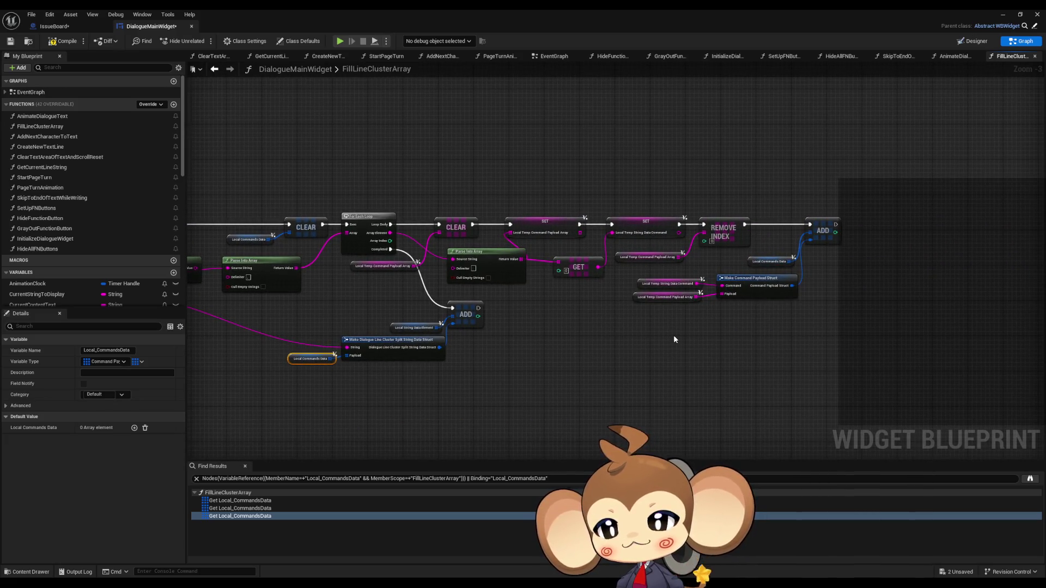
left_click_drag(609, 298, 707, 249)
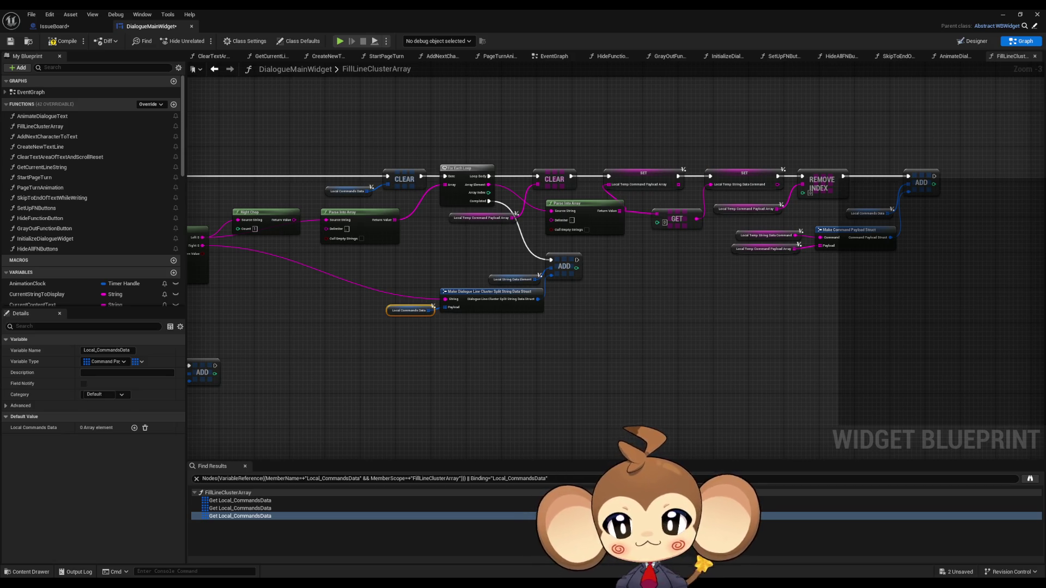
mouse_move(560, 365)
left_mouse_down()
mouse_move(812, 366)
mouse_move(834, 377)
left_mouse_up()
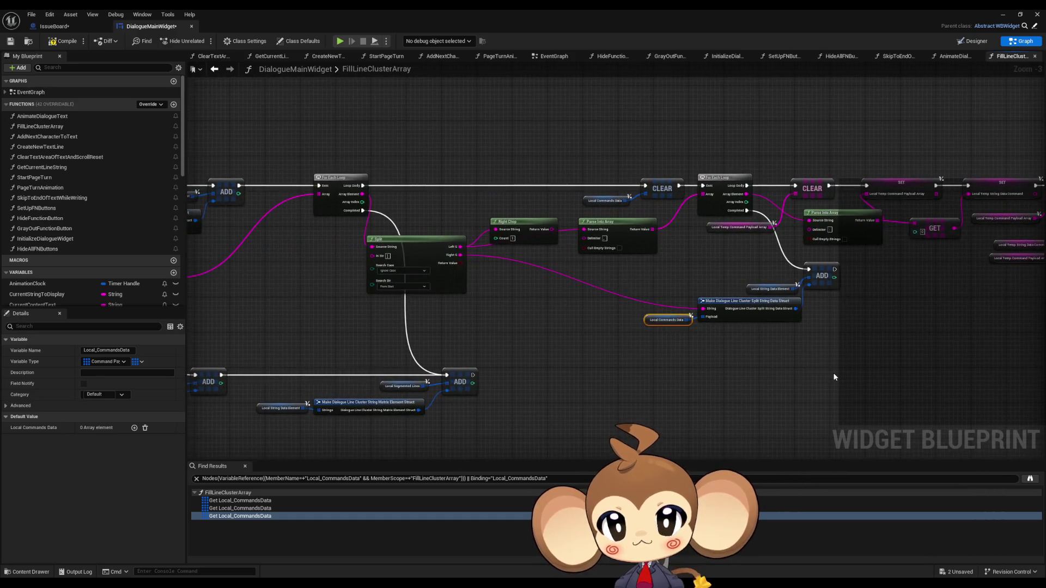
left_click_drag(763, 375, 872, 370)
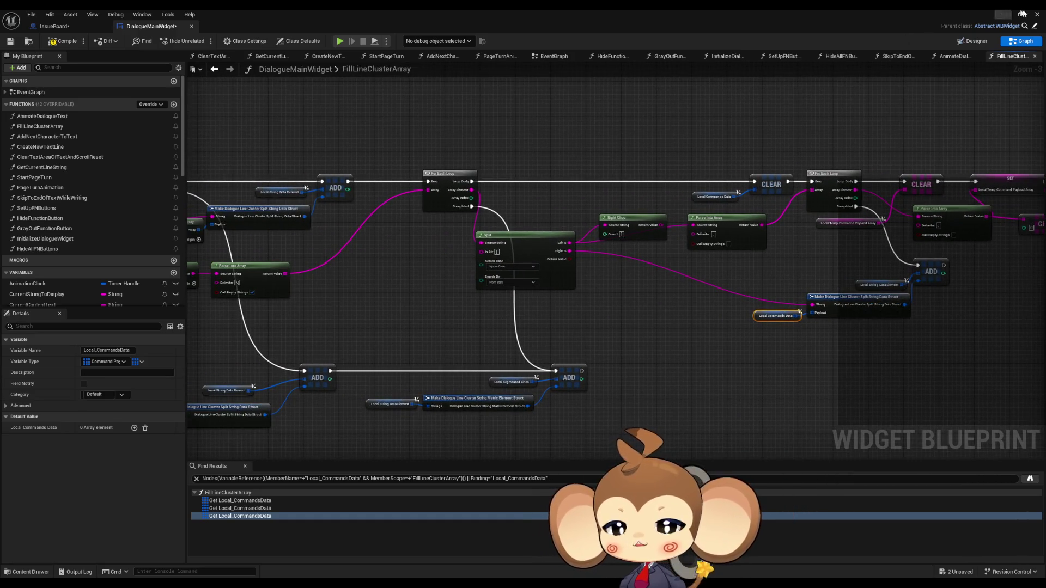
left_click(998, 16)
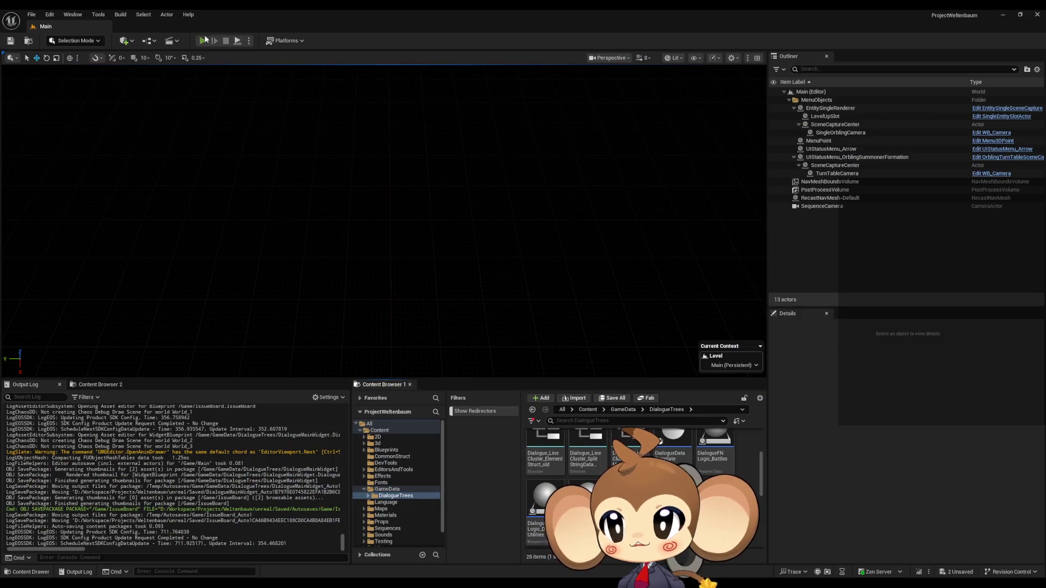
Play in editor, load the saved game, and open the Blueprint Debugger from Tools > Debug.
left_click(203, 41)
left_click(141, 324)
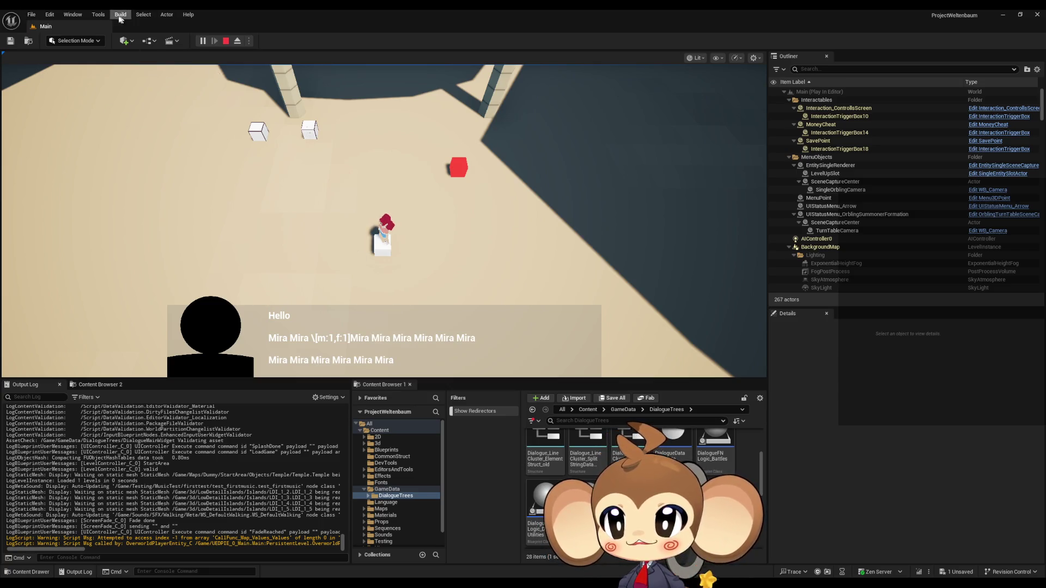
left_click(95, 16)
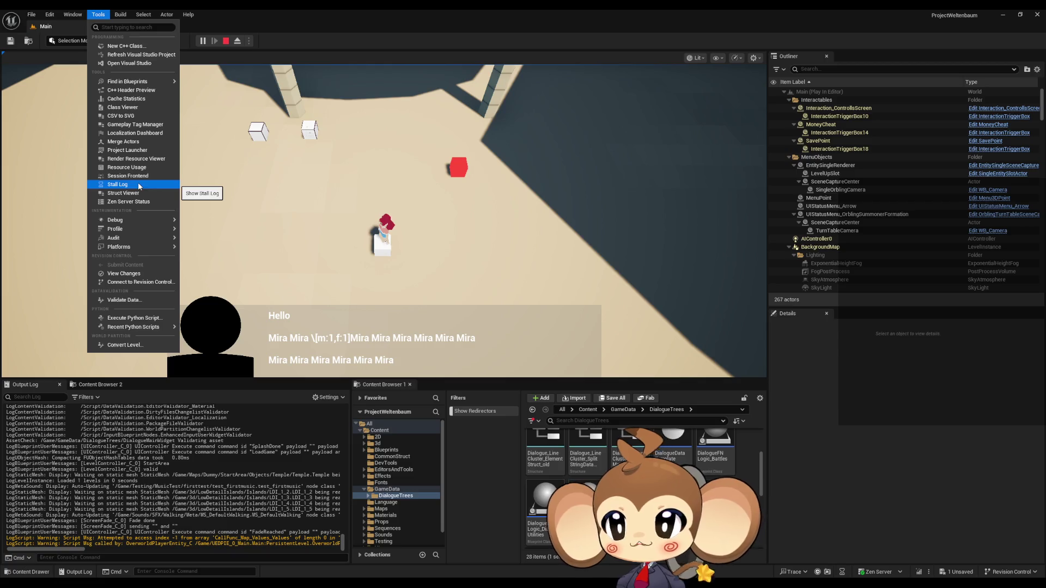
mouse_move(115, 219)
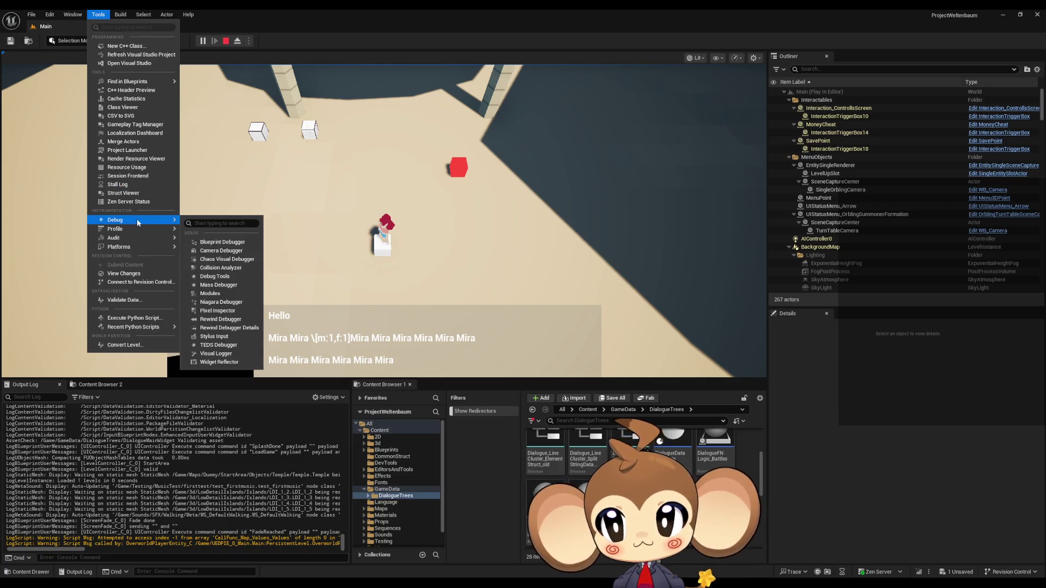
left_click(217, 241)
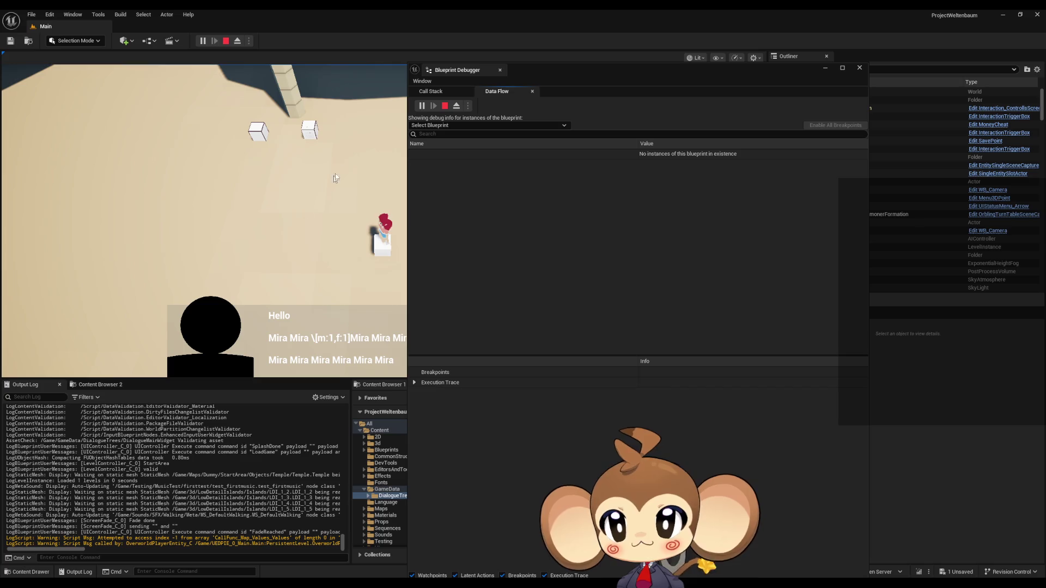
Select DialogueMainWidget in the debugger and expand its live instance down to the Line Clusters array.
left_click(461, 126)
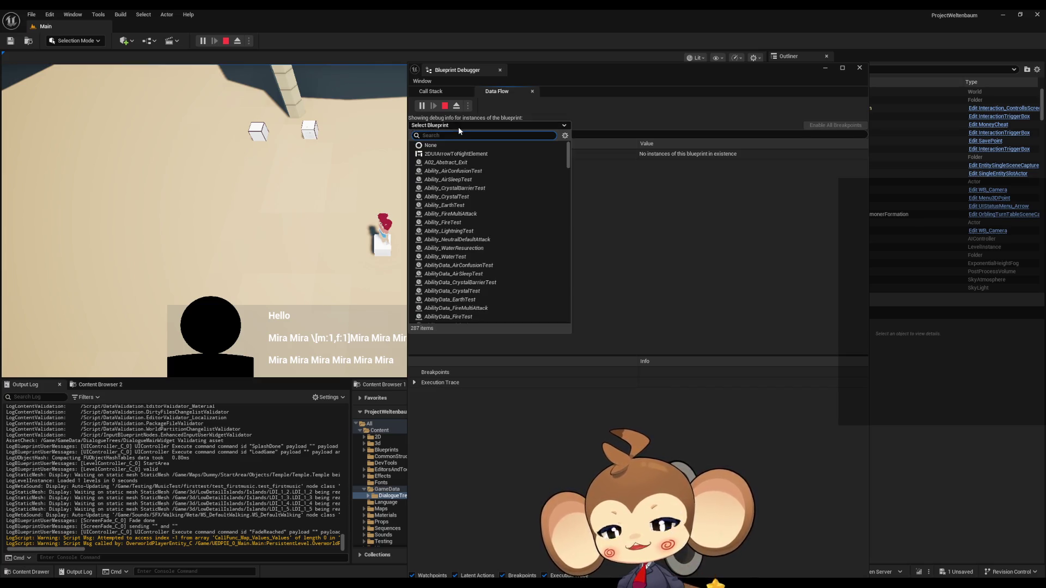
type("dial w")
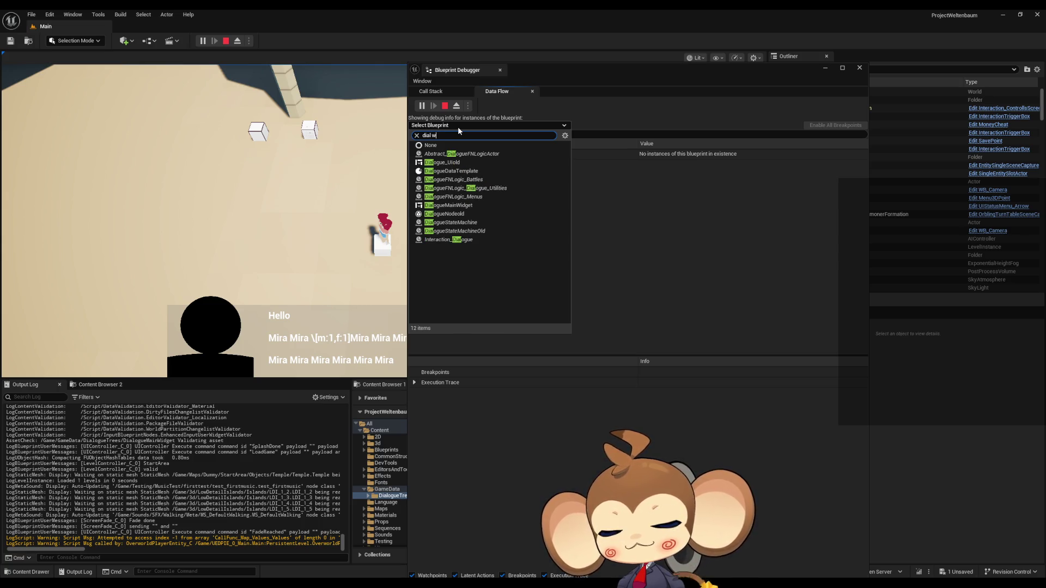
key("Down")
key("Down")
key("Return")
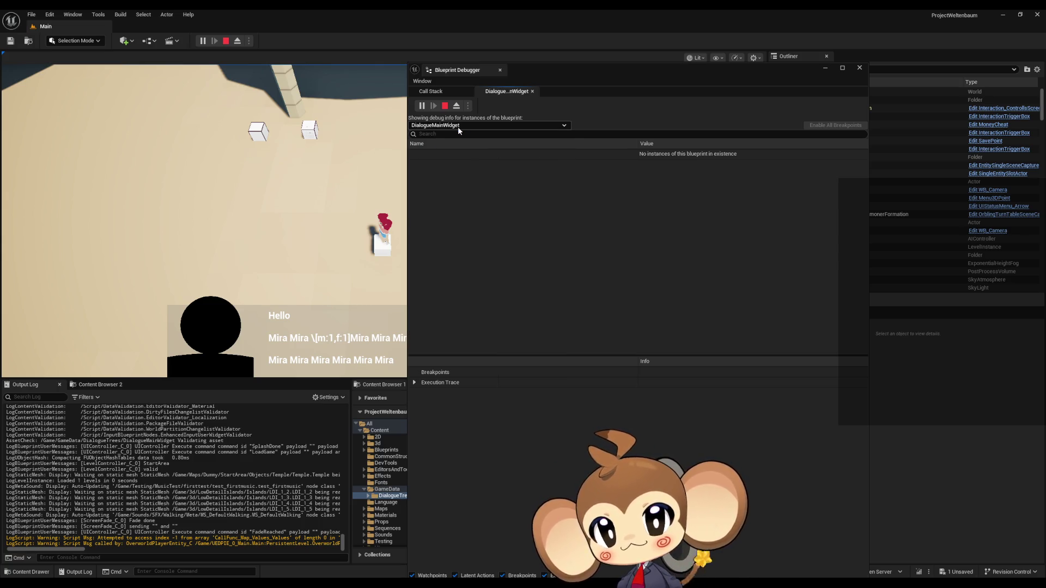
left_click(421, 166)
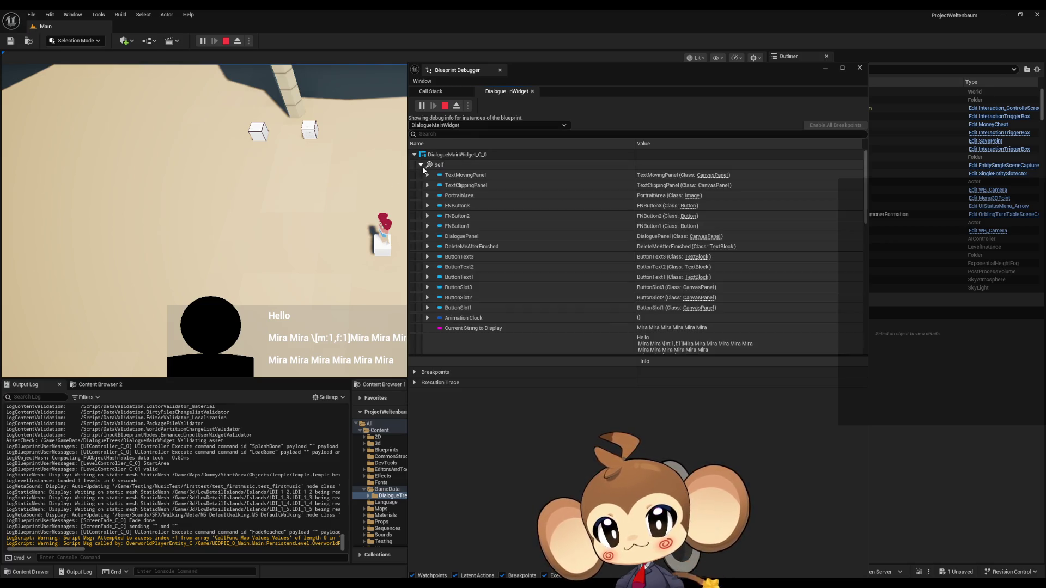
scroll(489, 214, "down", 5)
scroll(489, 214, "down", 5)
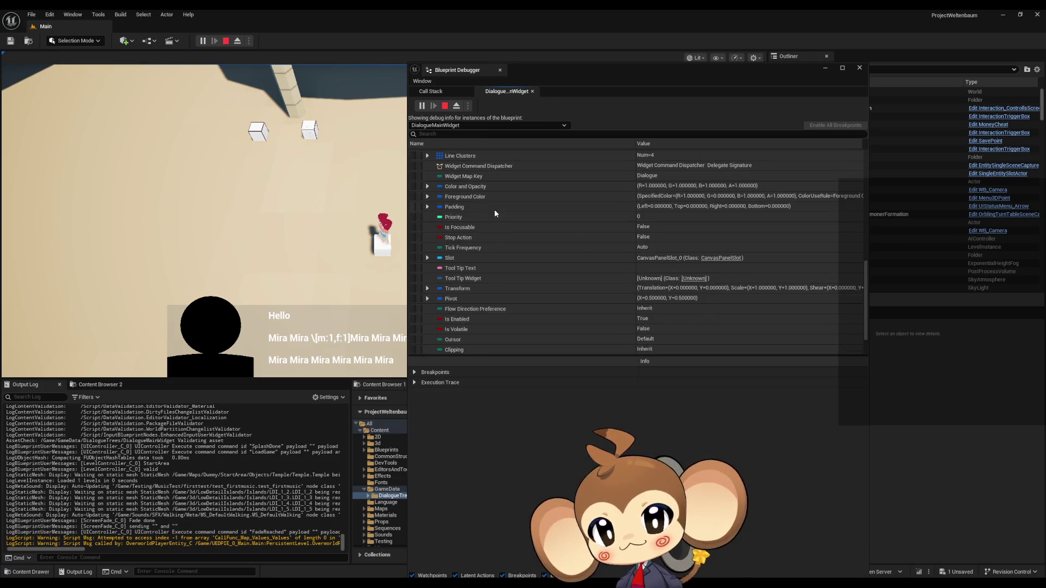
scroll(466, 250, "up", 3)
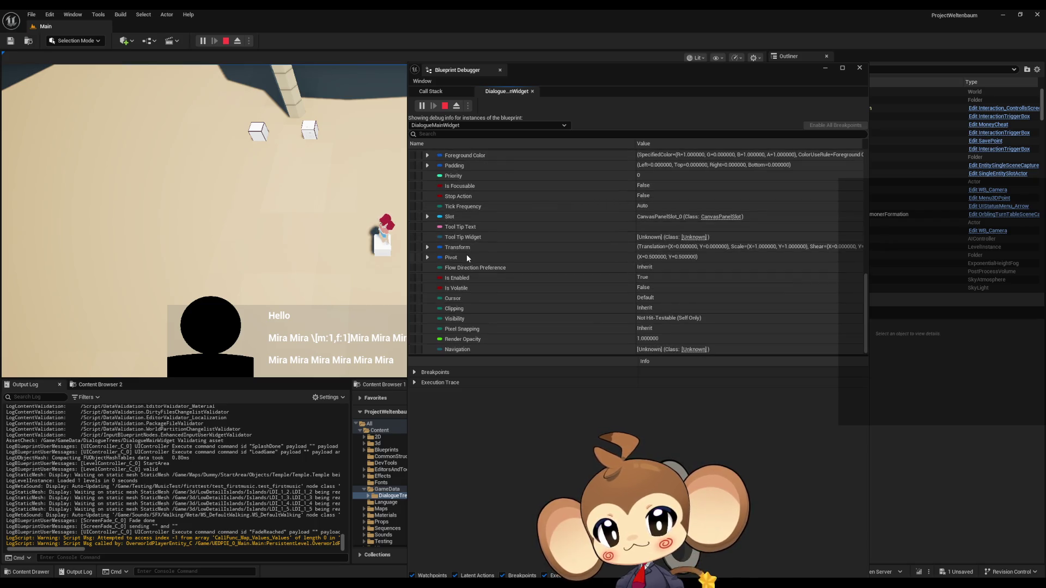
left_click(429, 219)
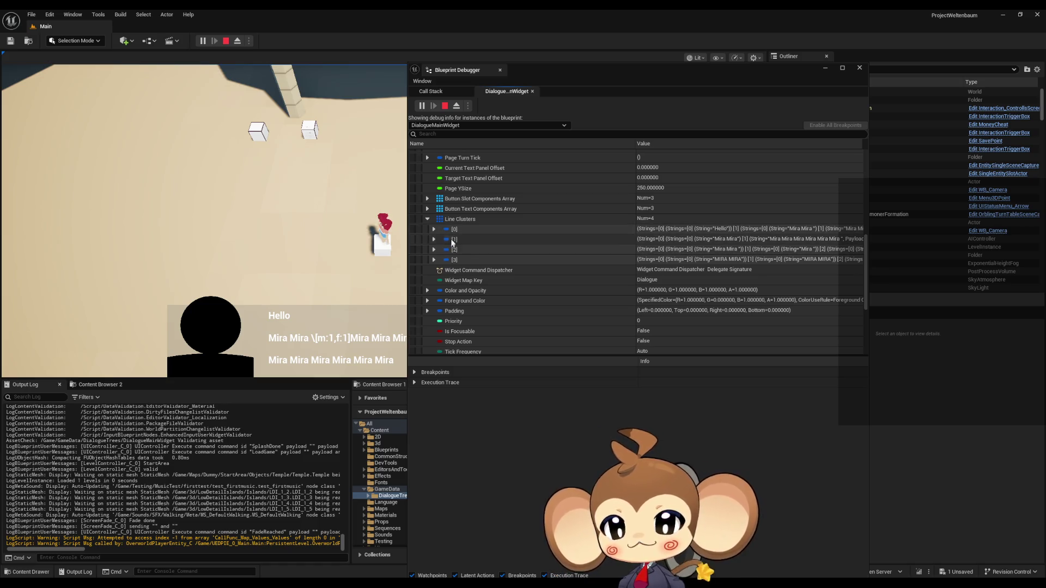
mouse_move(531, 67)
left_mouse_down()
mouse_move(665, 67)
mouse_move(647, 60)
left_mouse_up()
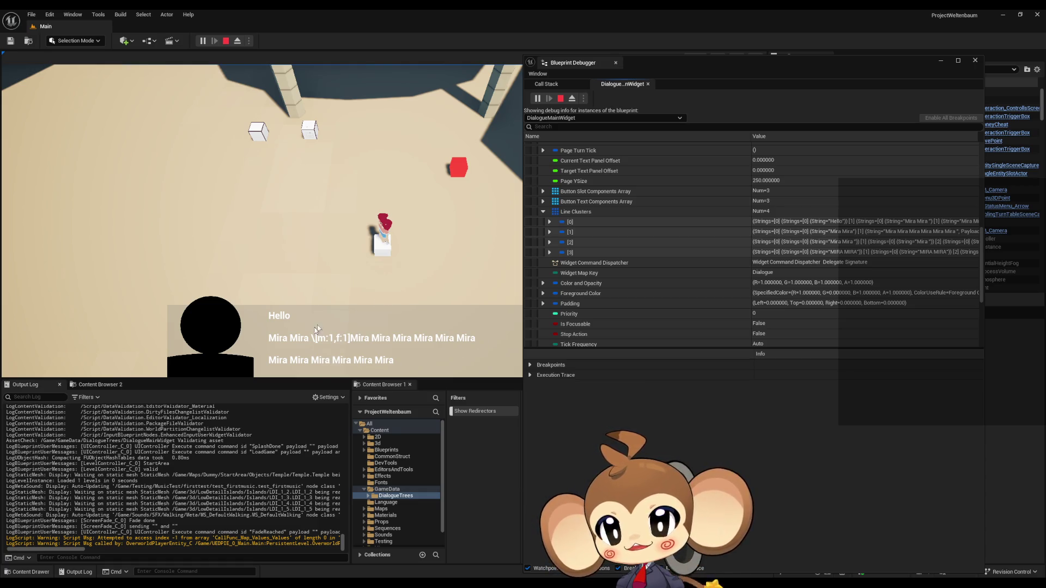
Expand Line Clusters [0] and check its first line's String and Payload.
left_click(548, 222)
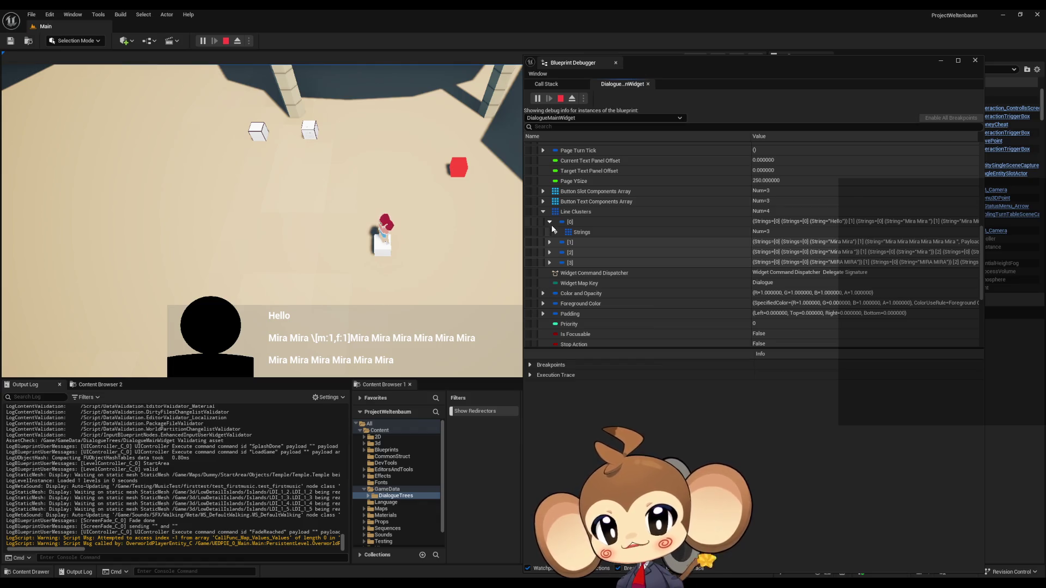
left_click(555, 232)
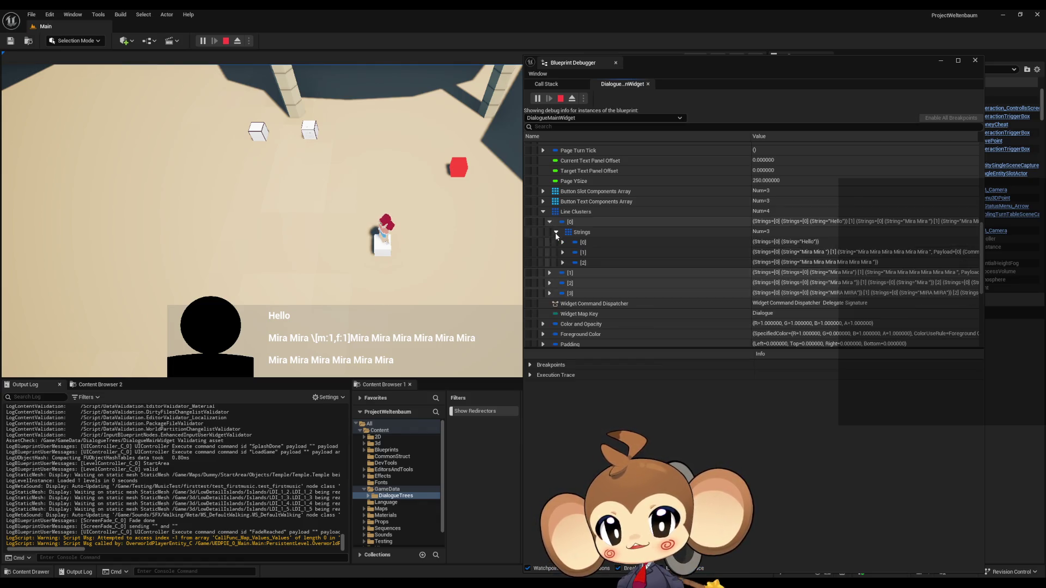
left_click(563, 243)
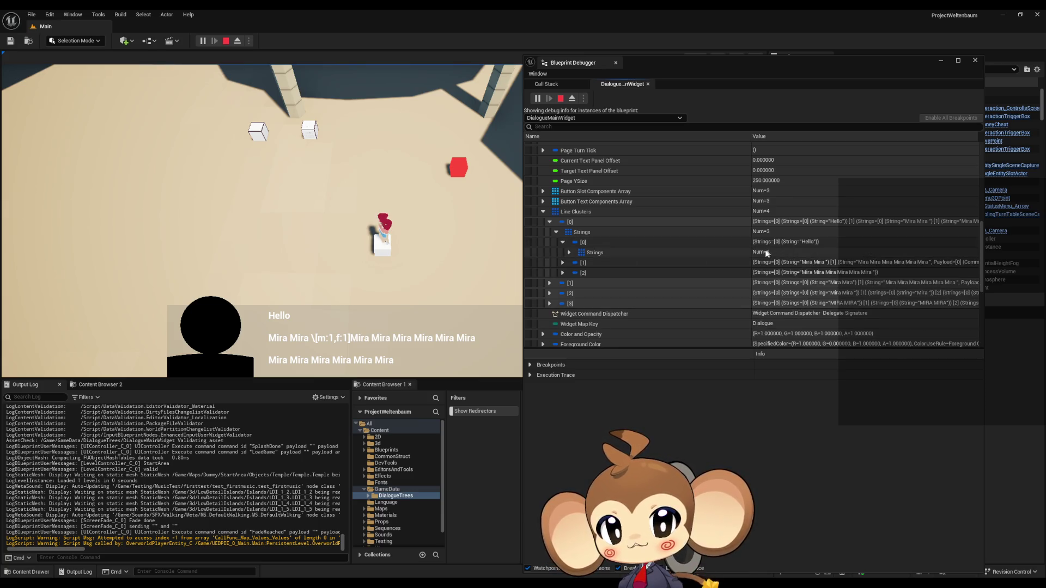
left_click(569, 252)
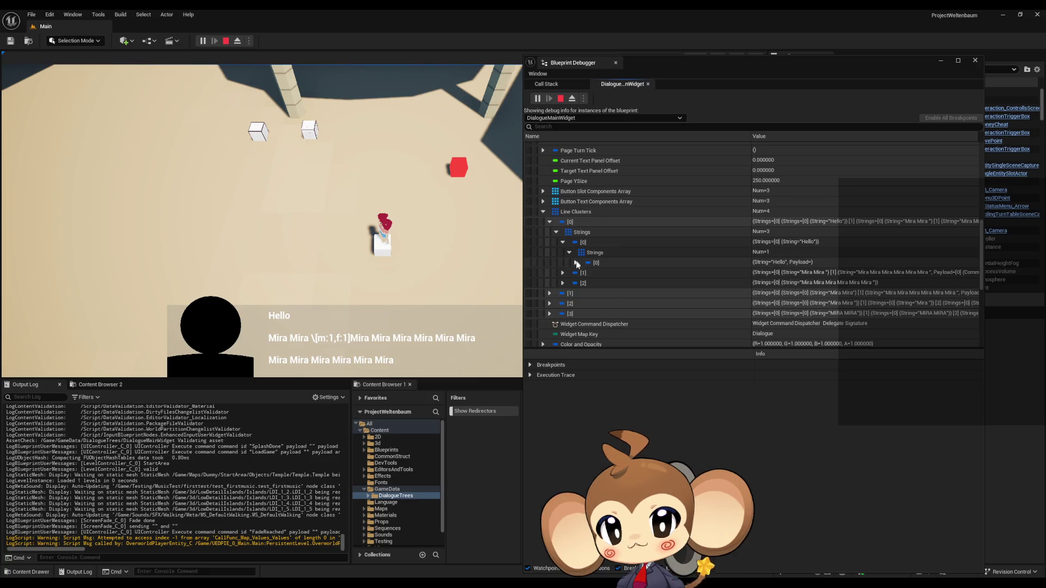
left_click(576, 262)
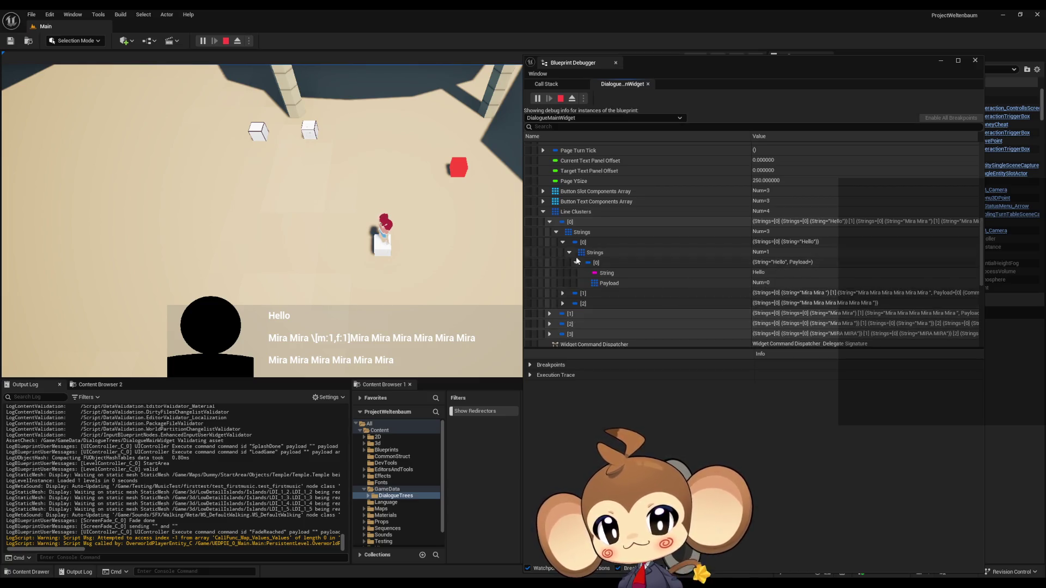
left_click(576, 263)
left_click(570, 253)
left_click(562, 242)
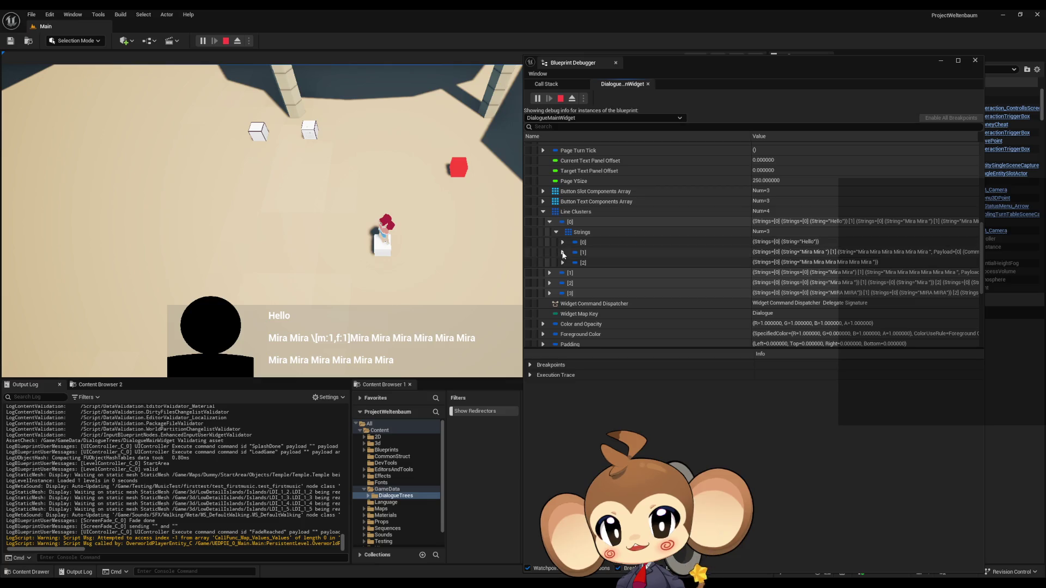
Inspect cluster [0]'s second and third lines, showing each segment's String and Payload.
left_click(562, 252)
left_click(569, 262)
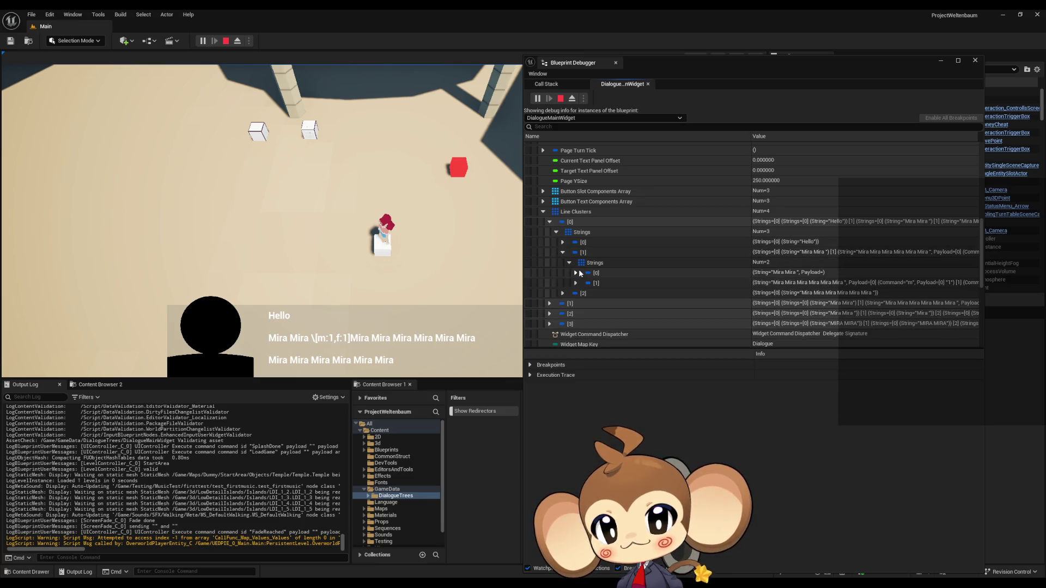
left_click(576, 273)
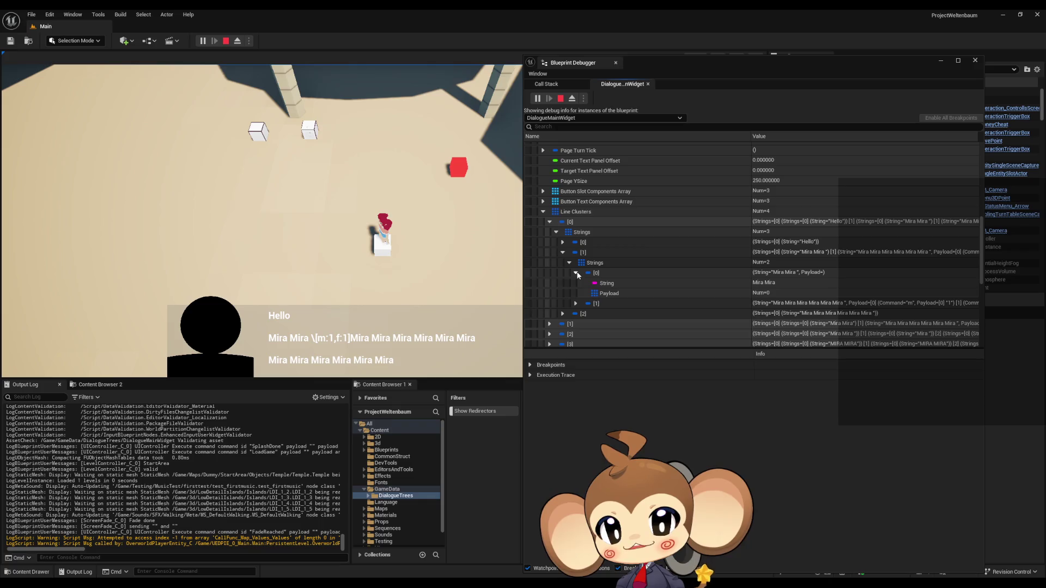
left_click(576, 273)
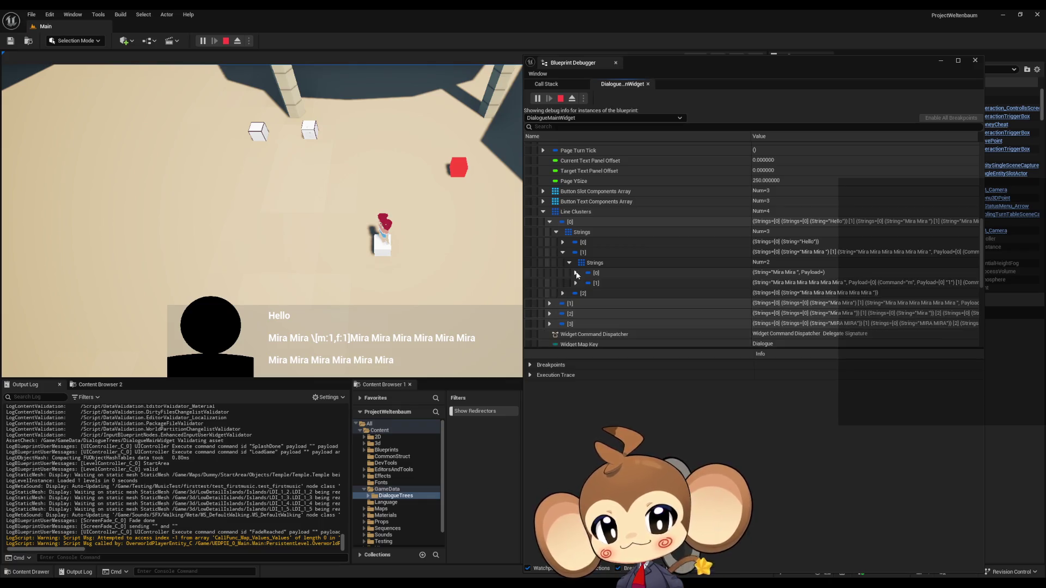
left_click(576, 283)
left_click(576, 283)
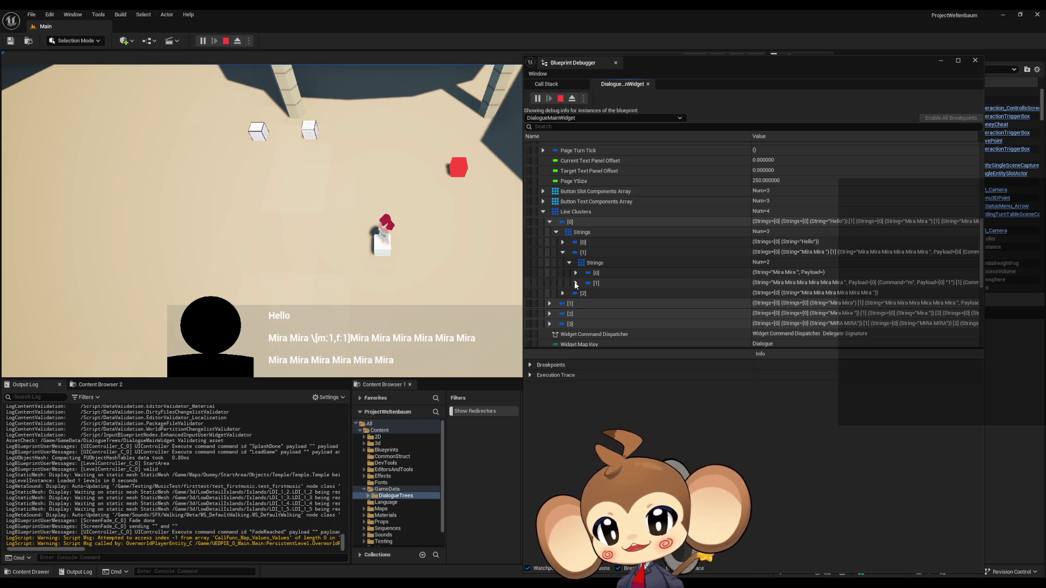
left_click(563, 293)
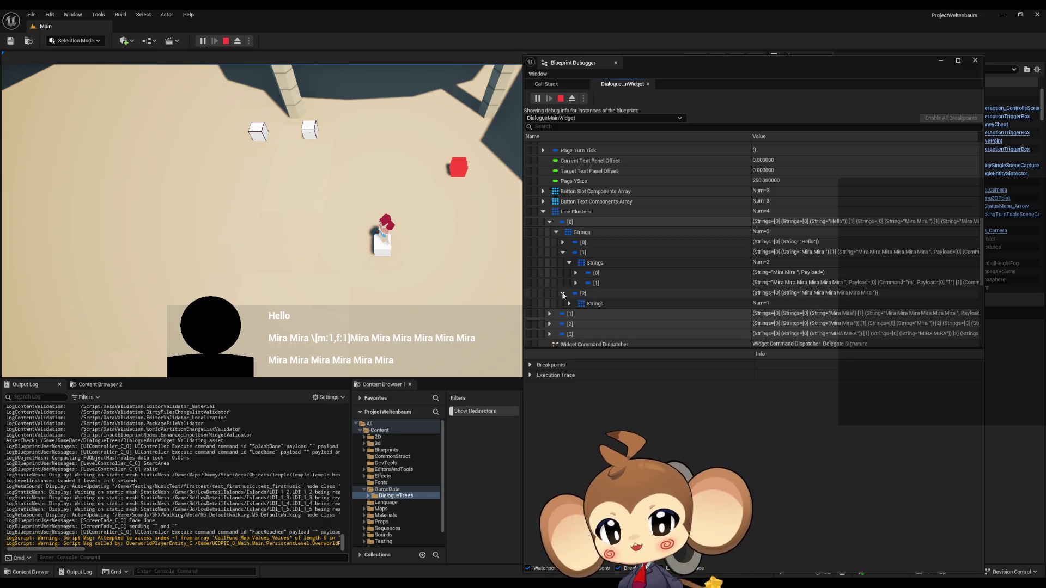
left_click(569, 303)
left_click(576, 313)
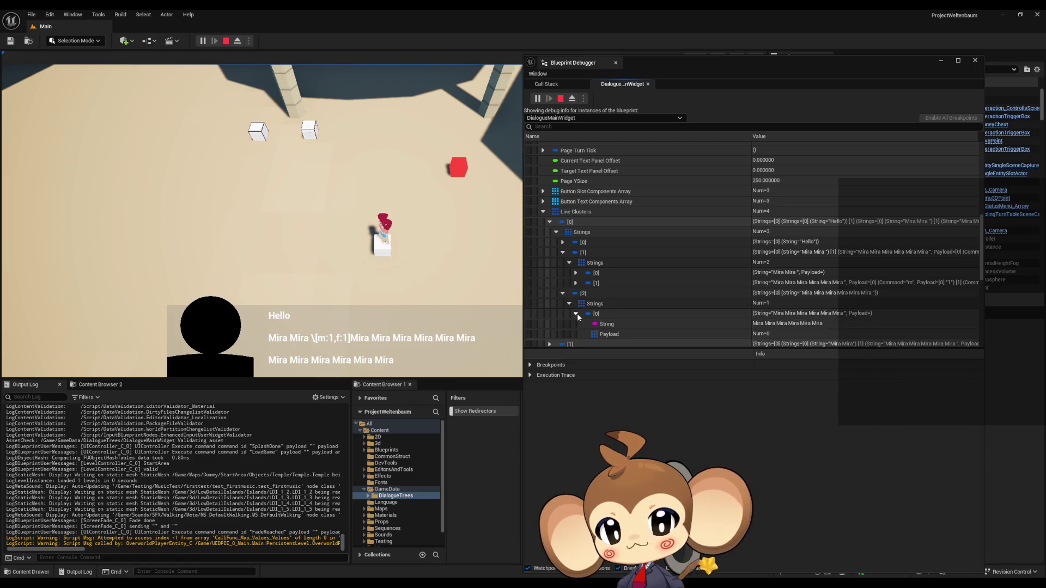
scroll(609, 325, "down", 1)
scroll(634, 317, "down", 2)
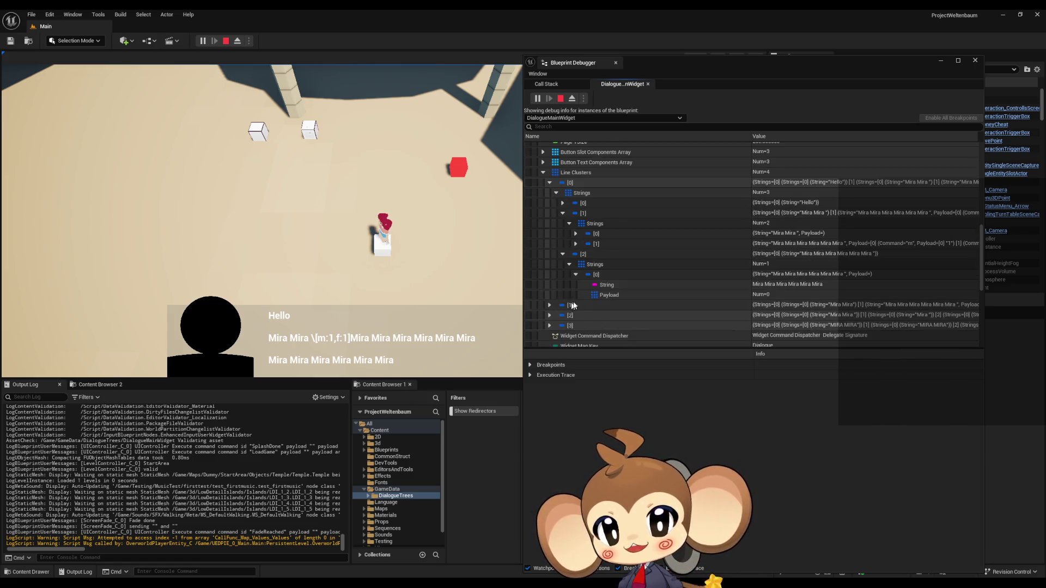
Expand Line Clusters [1] down to its first line's nested Strings.
left_click(549, 306)
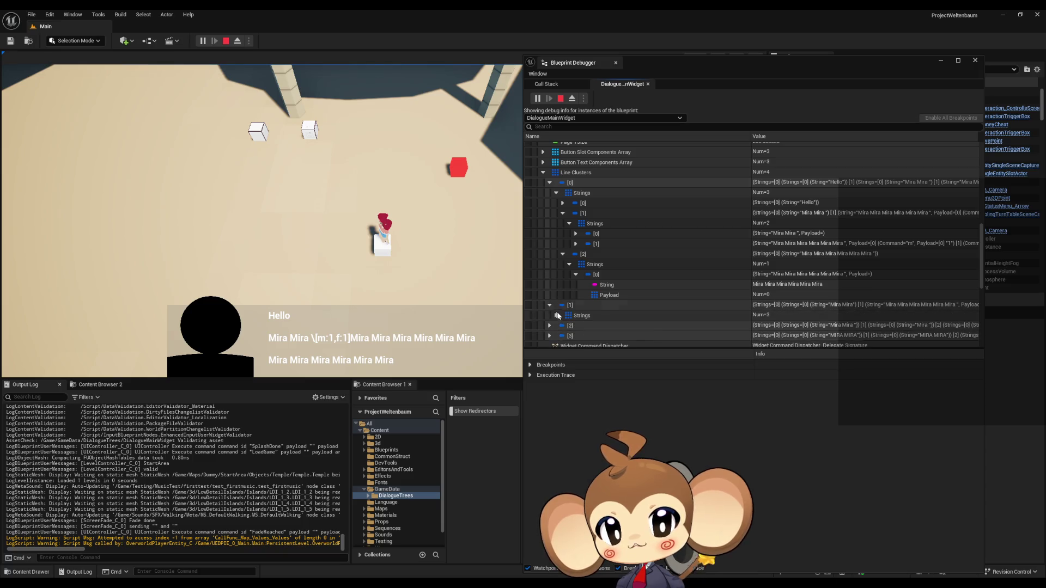
left_click(555, 316)
scroll(564, 305, "down", 2)
left_click(562, 286)
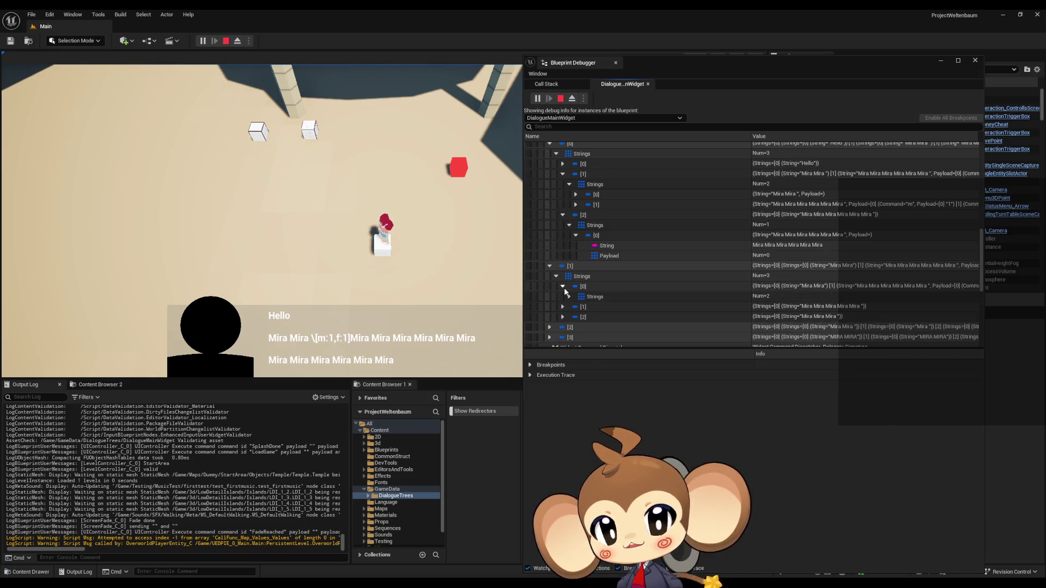
left_click(570, 297)
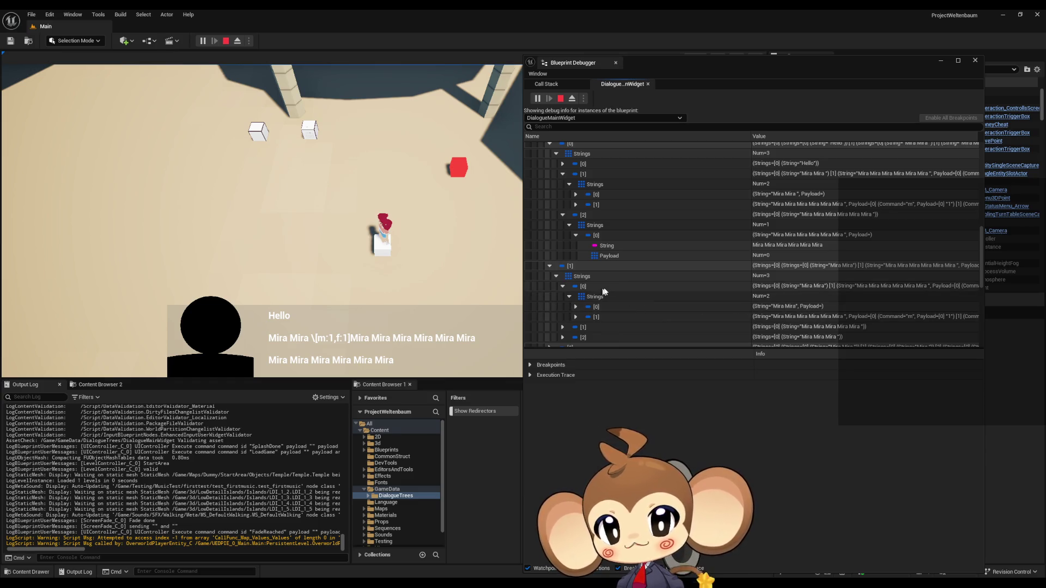
scroll(642, 294, "down", 1)
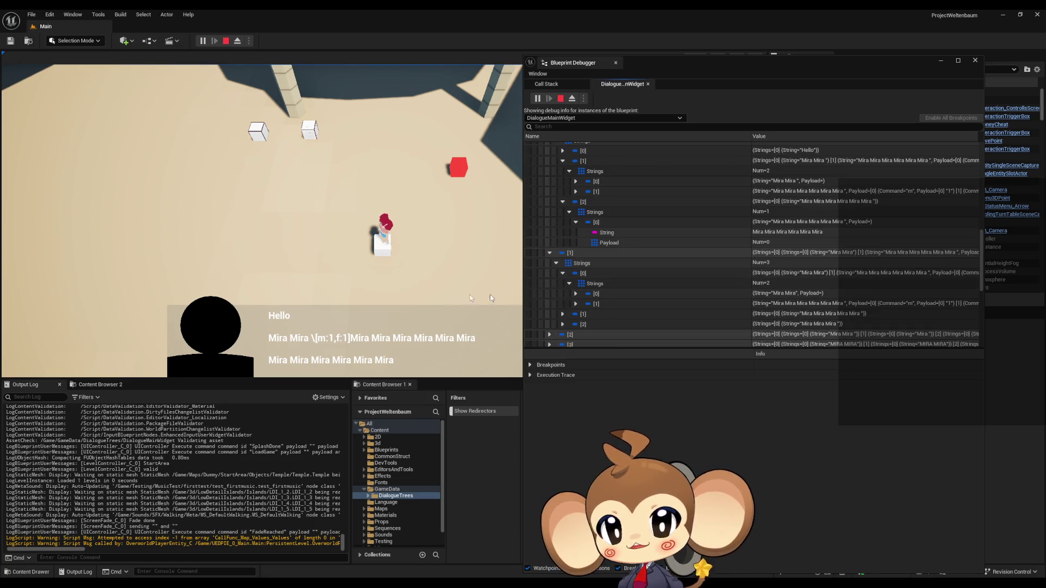
Re-expand cluster [1]'s first line and inspect the Mira Mira string and its payload.
left_click(616, 276)
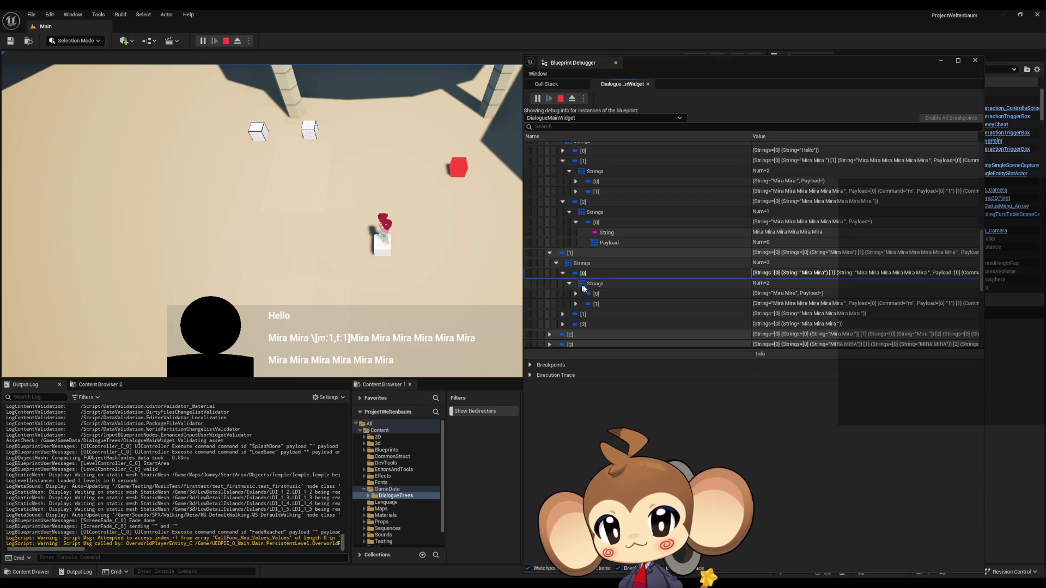
left_click(582, 284)
left_click(569, 284)
left_click(562, 273)
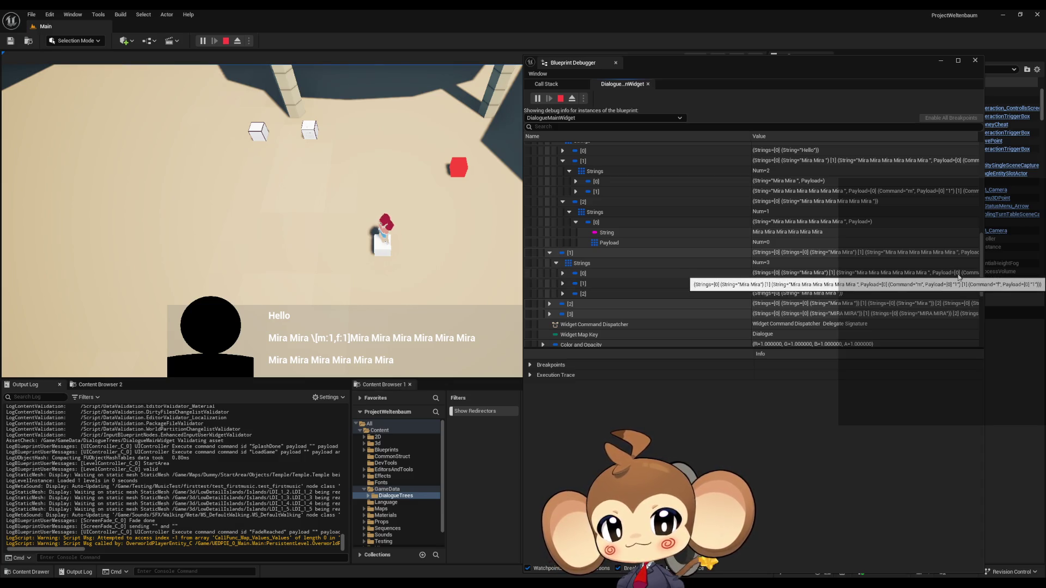
left_click(562, 274)
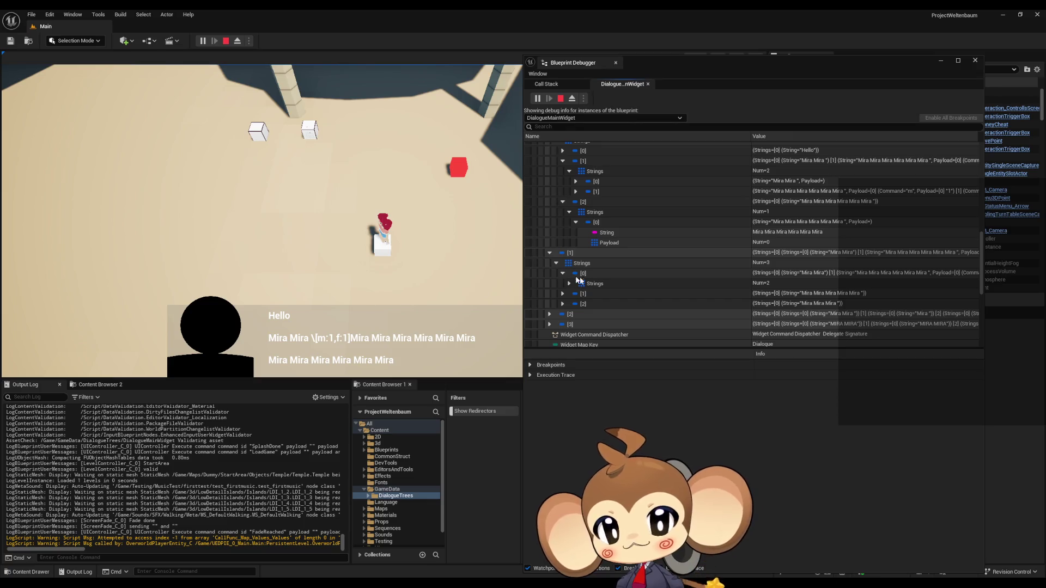
left_click(569, 283)
left_click(575, 294)
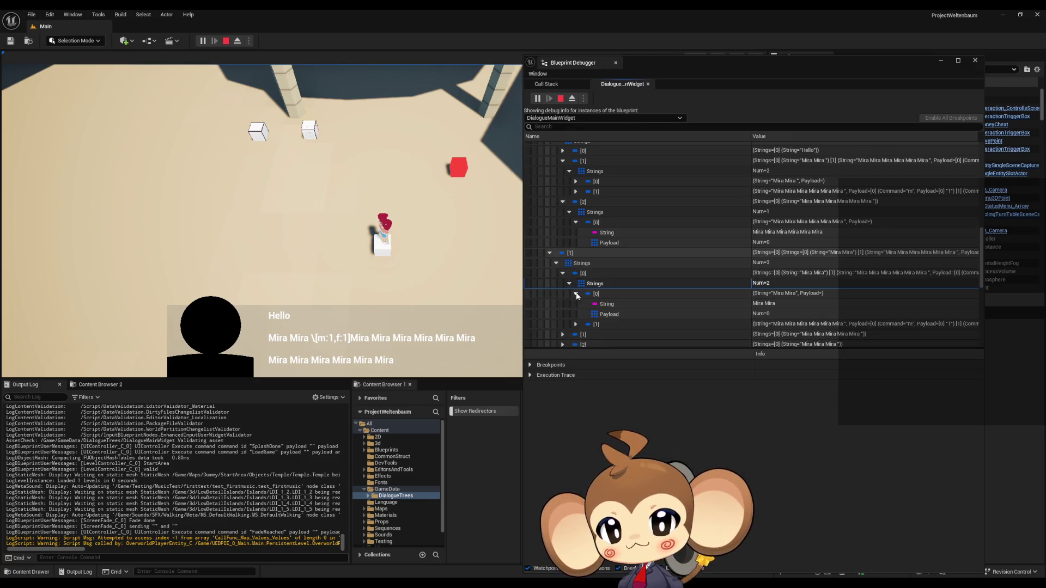
left_click(611, 307)
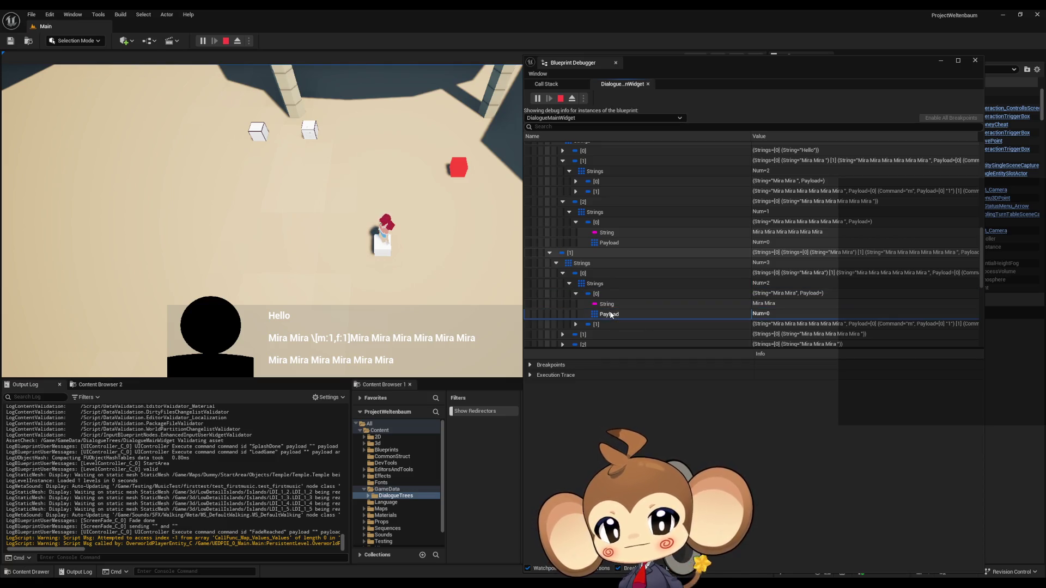
Confirm the second segment's payload lists m and f, then advance the dialogue and stop play.
left_click(576, 294)
left_click(575, 303)
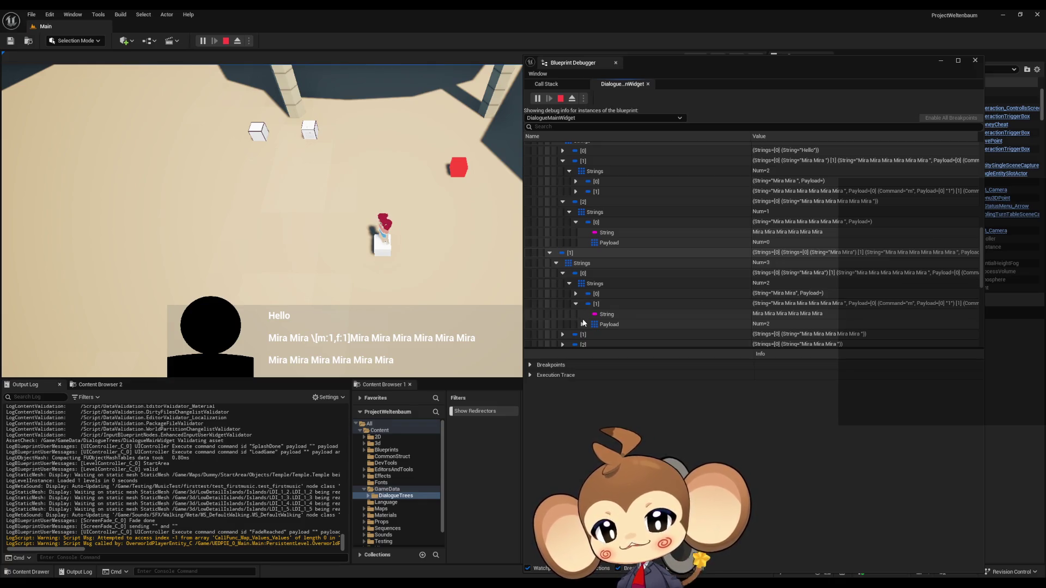
left_click(582, 324)
scroll(626, 318, "down", 2)
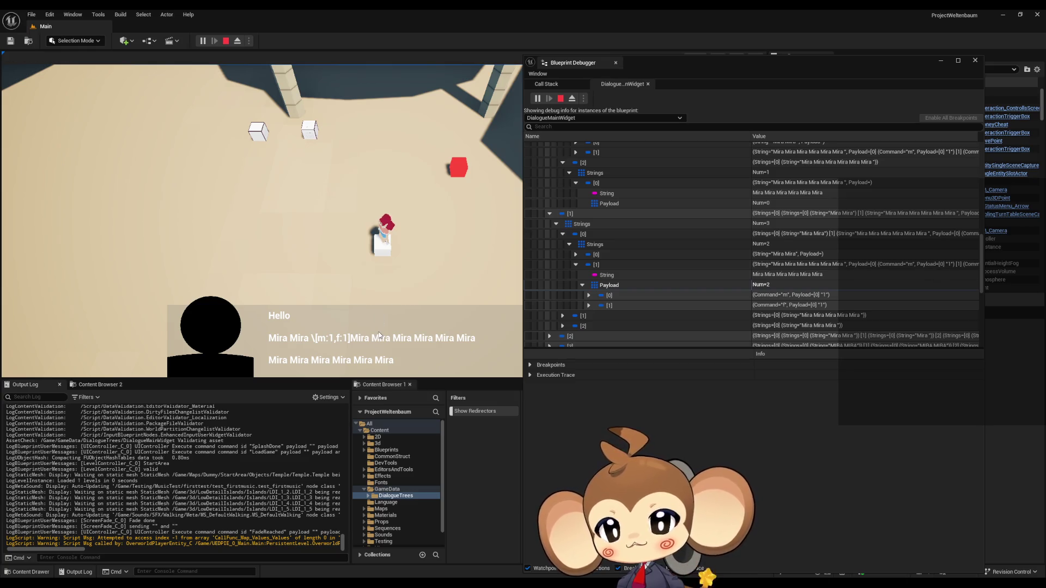
left_click(380, 339)
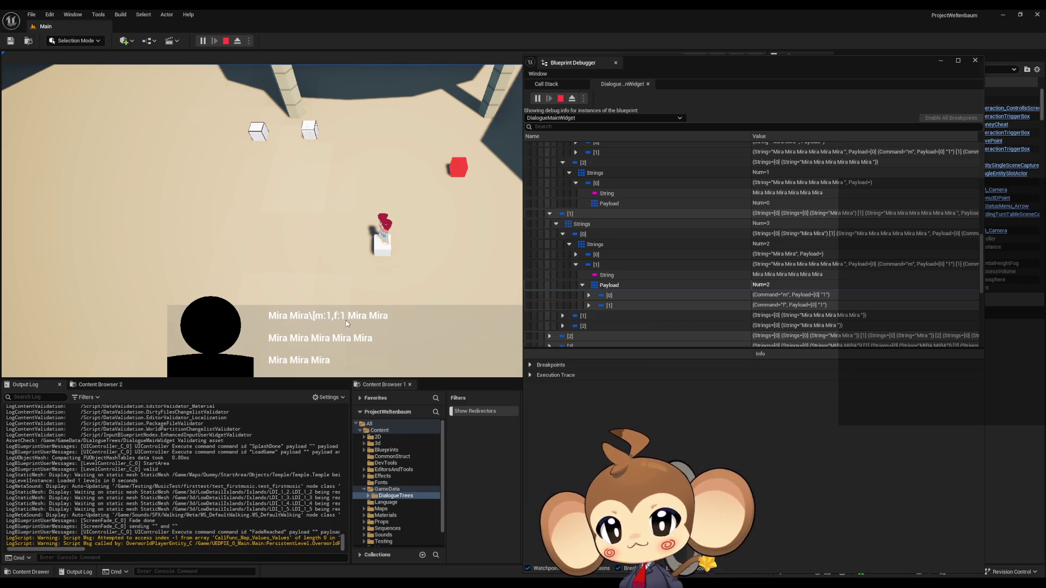
left_click(560, 98)
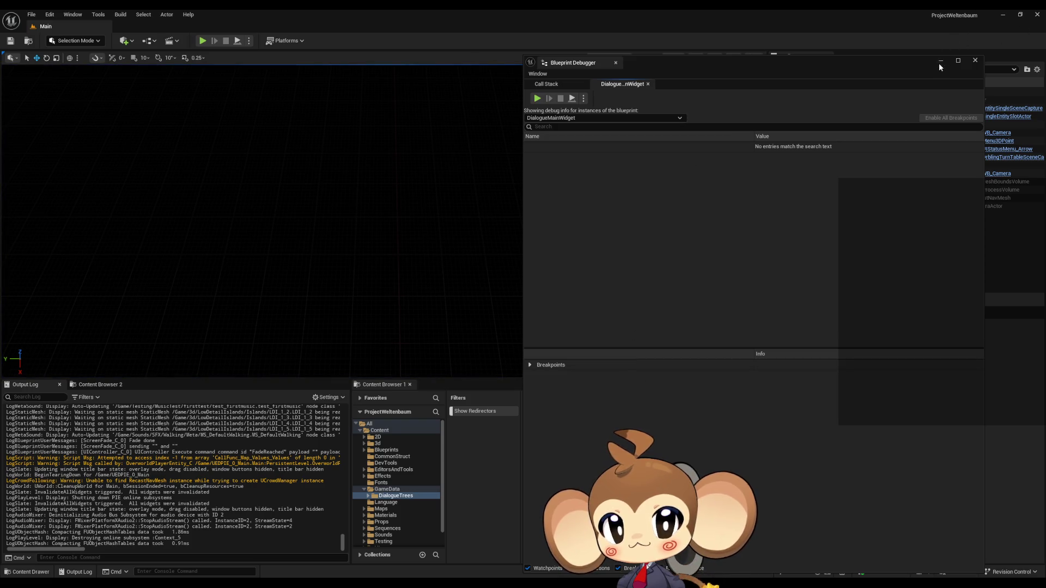
Close the debugger, open the yes asset, and add ']' to close its \[m:1,f:1 tag.
left_click(940, 61)
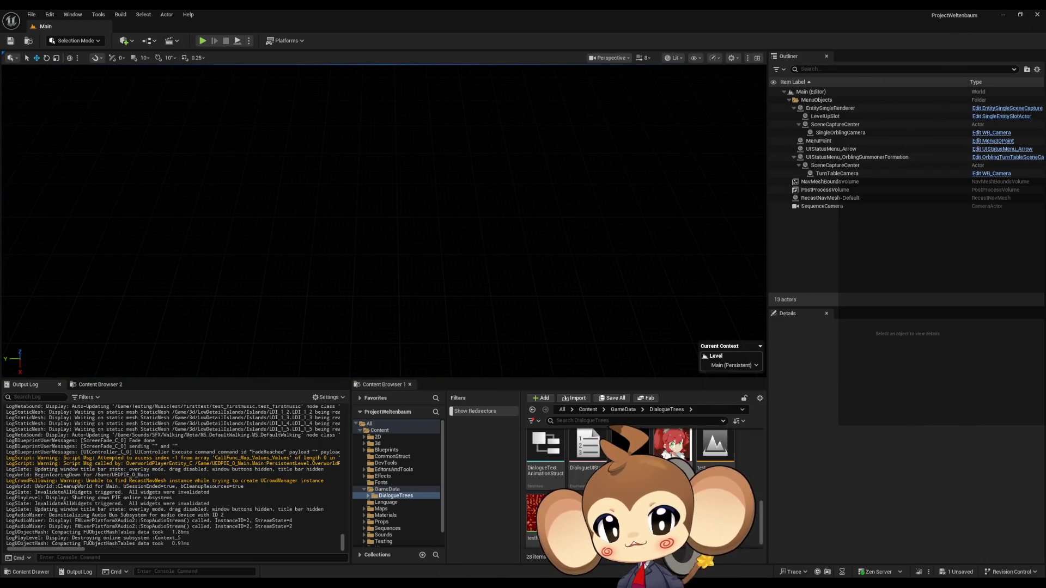
double_click(715, 468)
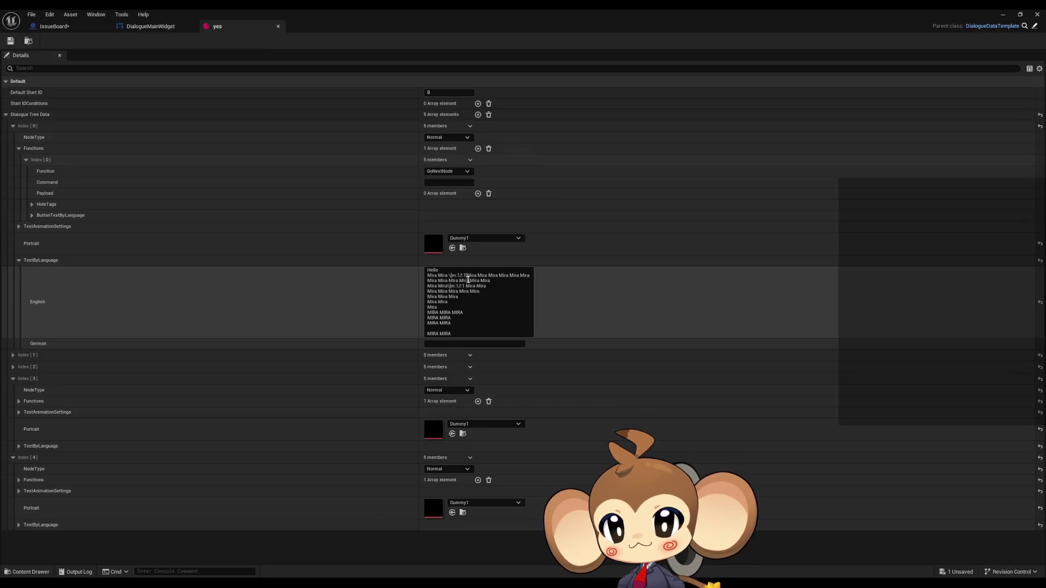
left_click(468, 294)
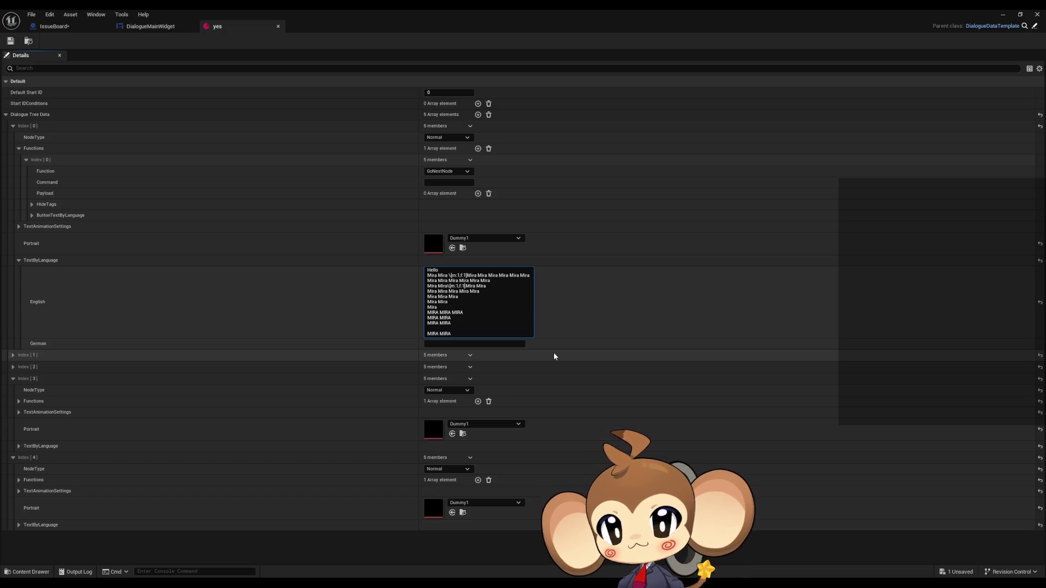
type("]")
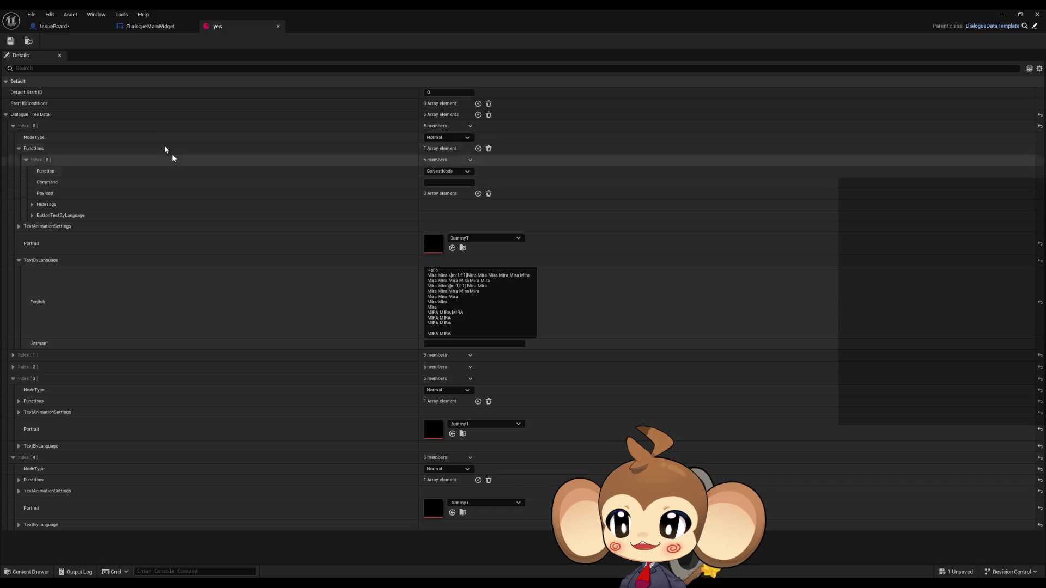
left_click(70, 27)
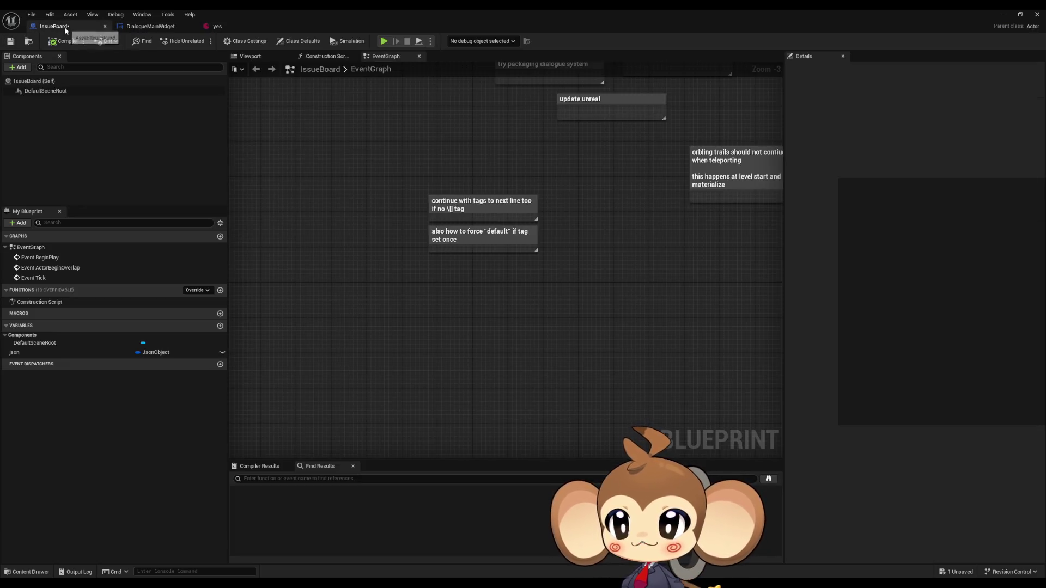
Paste a Local Commands Data getter in FillLineClusterArray and wire it to the Payload pin.
mouse_move(479, 234)
left_mouse_down()
mouse_move(478, 311)
mouse_move(466, 289)
left_mouse_up()
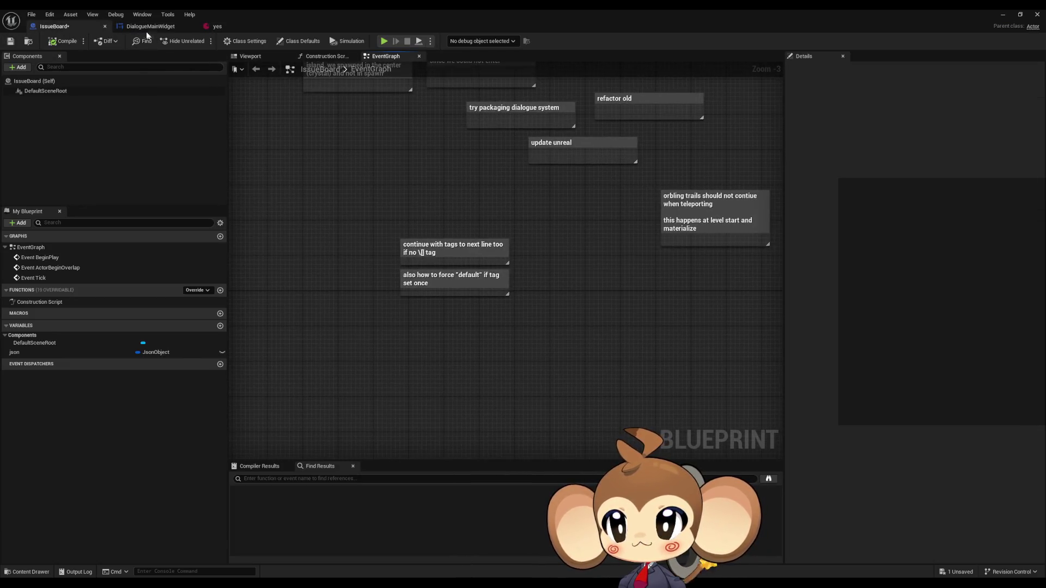
left_click(150, 26)
mouse_move(418, 151)
left_mouse_down()
mouse_move(310, 177)
mouse_move(349, 229)
mouse_move(702, 223)
mouse_move(509, 170)
mouse_move(546, 280)
mouse_move(646, 304)
mouse_move(731, 305)
mouse_move(400, 368)
left_mouse_up()
scroll(561, 397, "up", 1)
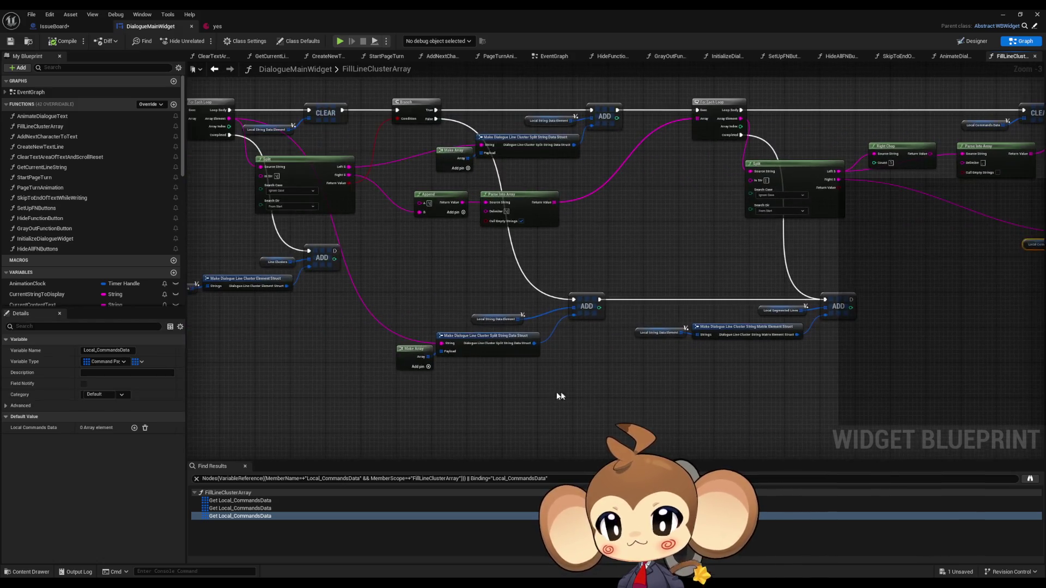
left_click(561, 397)
scroll(274, 390, "up", 2)
key("ctrl+v")
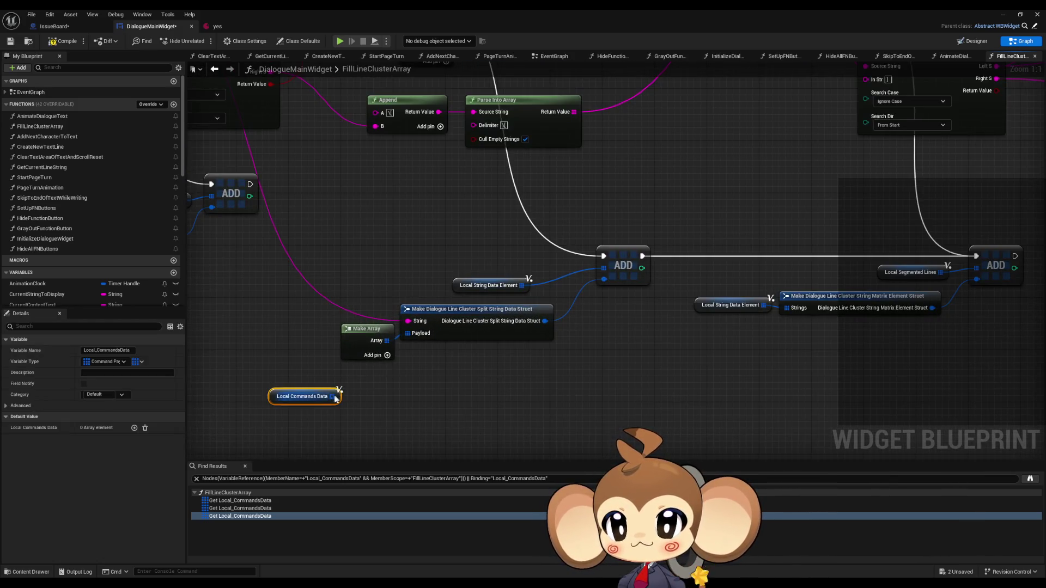
left_click_drag(332, 395, 406, 333)
left_click(867, 143)
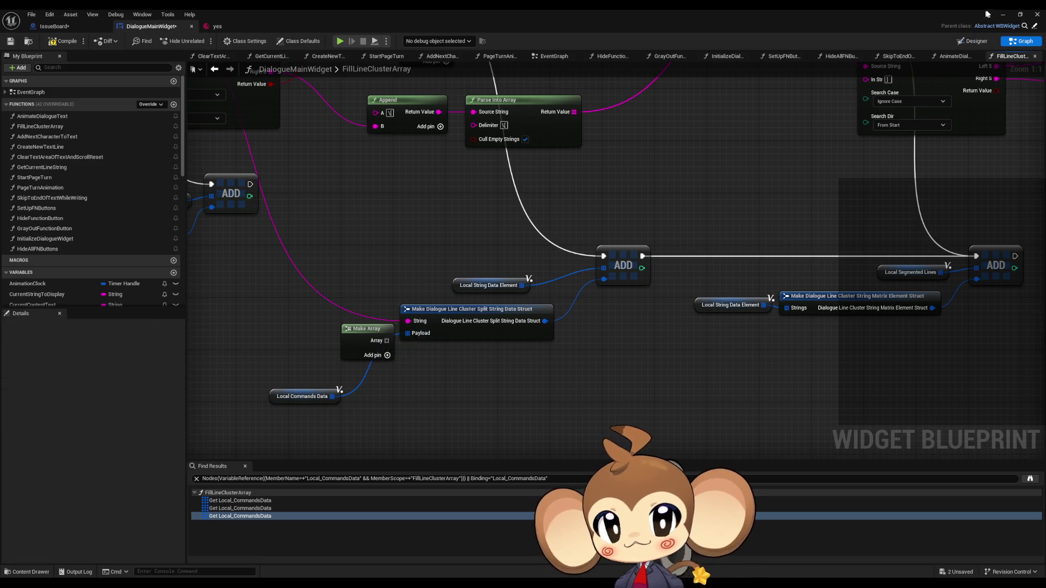
Minimize the editor, start a Play session with Alt+P, and continue into the level.
left_click(1002, 14)
key("alt+p")
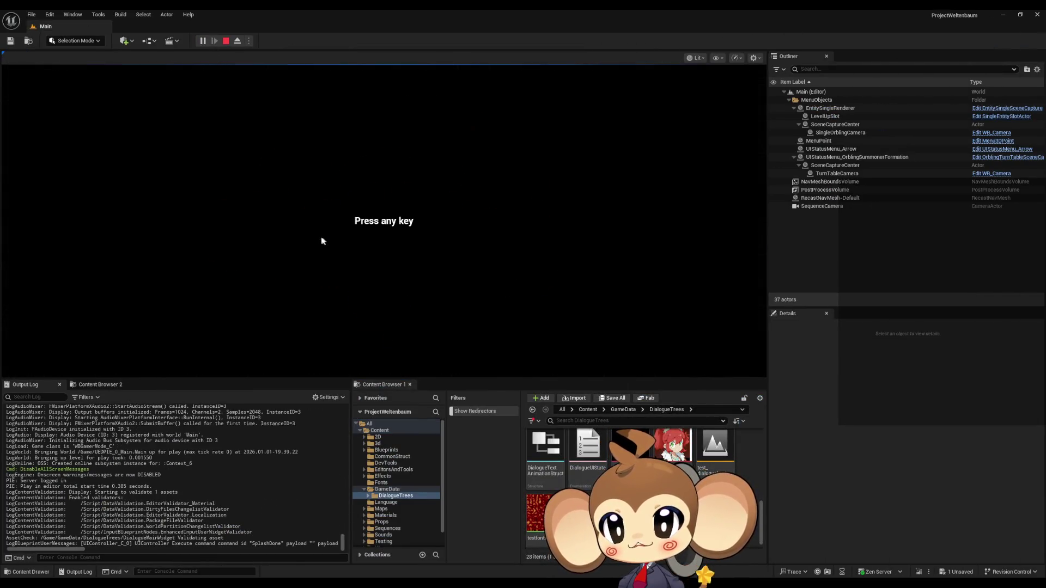
left_click(322, 236)
left_click(145, 322)
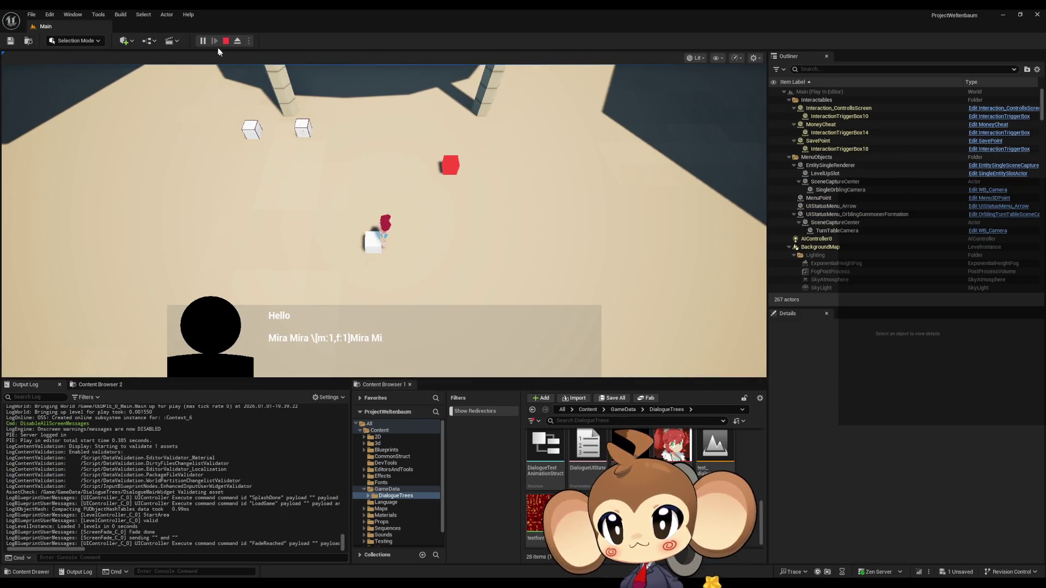
Open the Blueprint Debugger and expand DialogueMainWidget_C_0's Self variables down to Line Clusters.
left_click(98, 14)
mouse_move(125, 220)
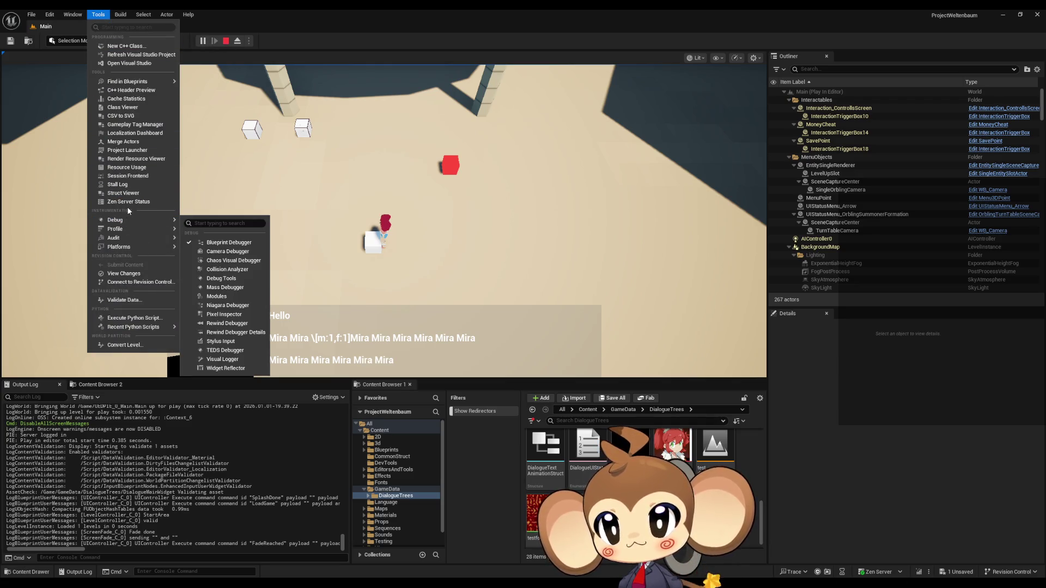
mouse_move(124, 246)
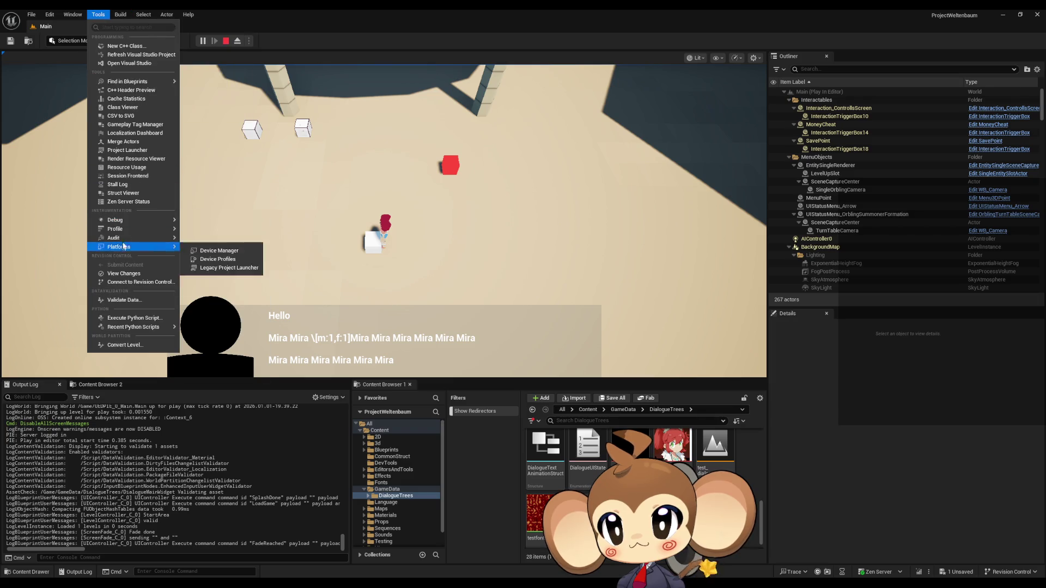
left_click(223, 241)
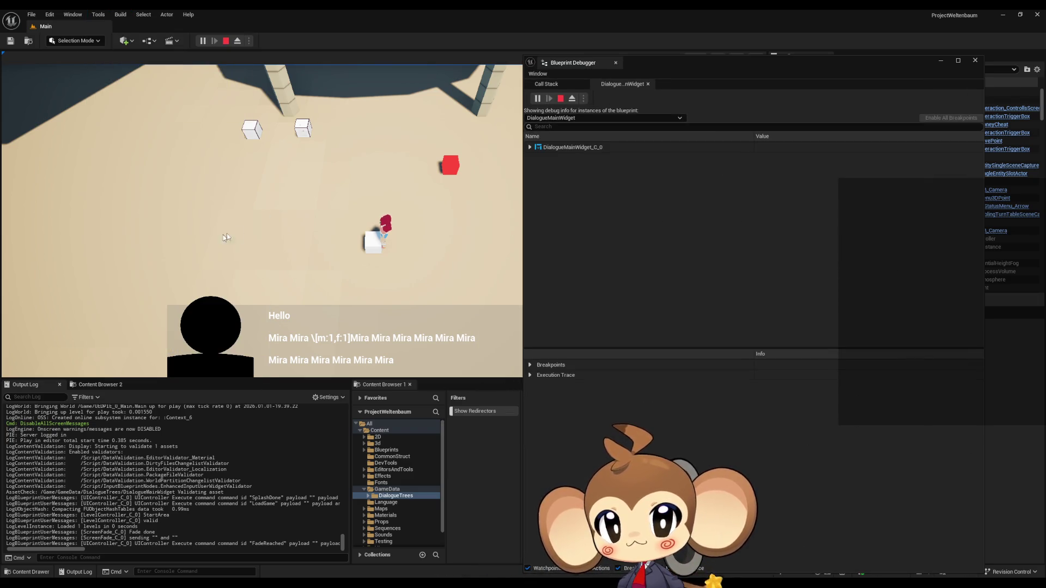
left_click(529, 147)
left_click(536, 158)
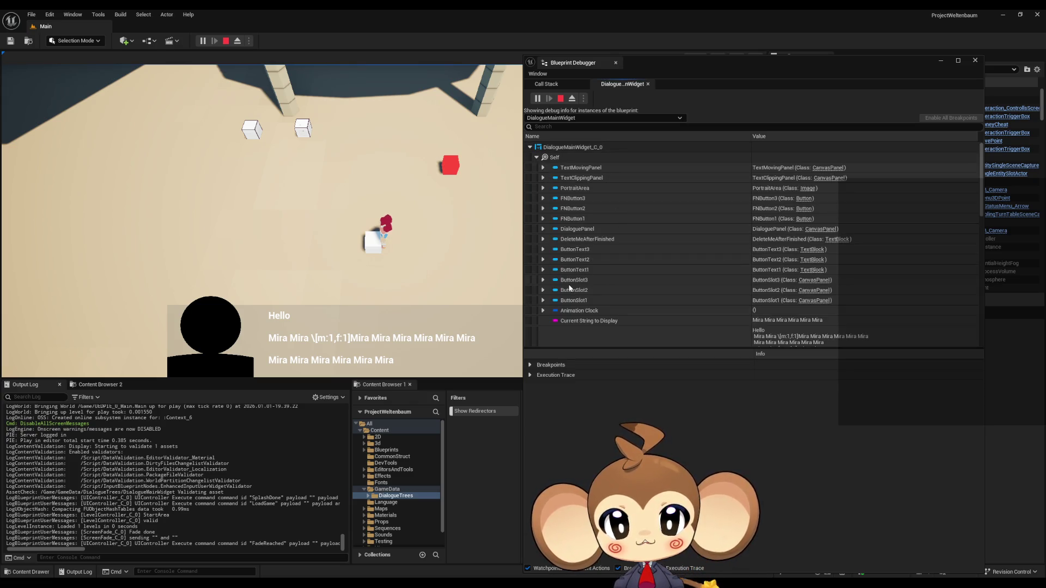
scroll(626, 252, "down", 10)
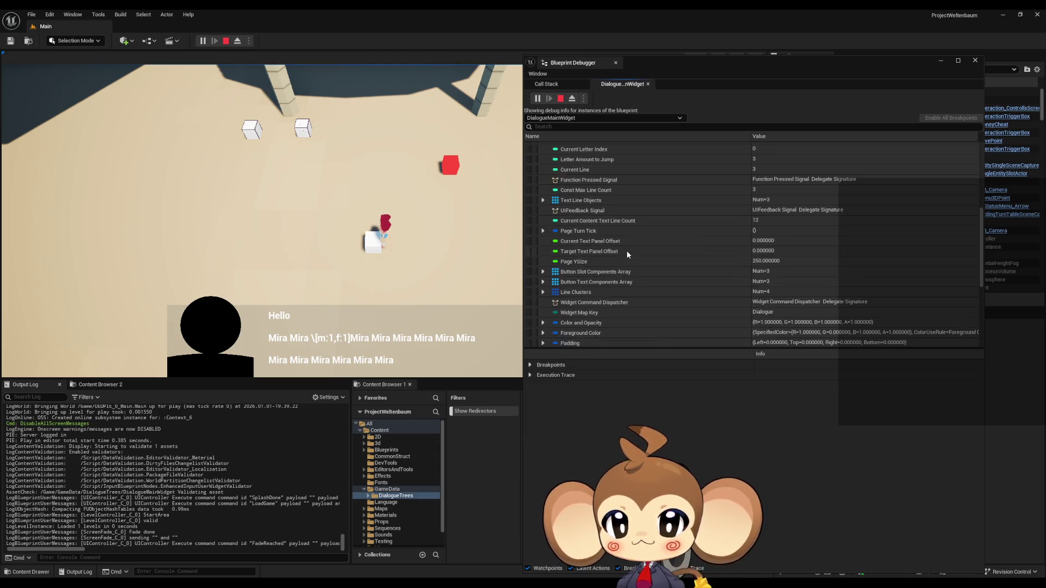
left_click(542, 294)
scroll(624, 243, "down", 3)
scroll(626, 248, "down", 1)
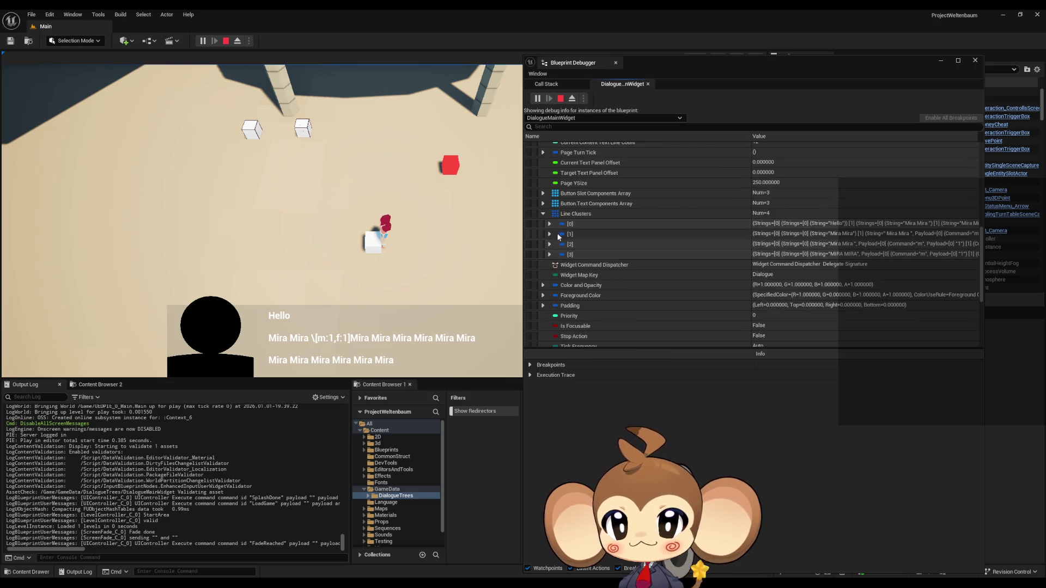
In Line Clusters [0], show the String and Payload of string entries [1] and [2].
left_click(549, 224)
left_click(556, 234)
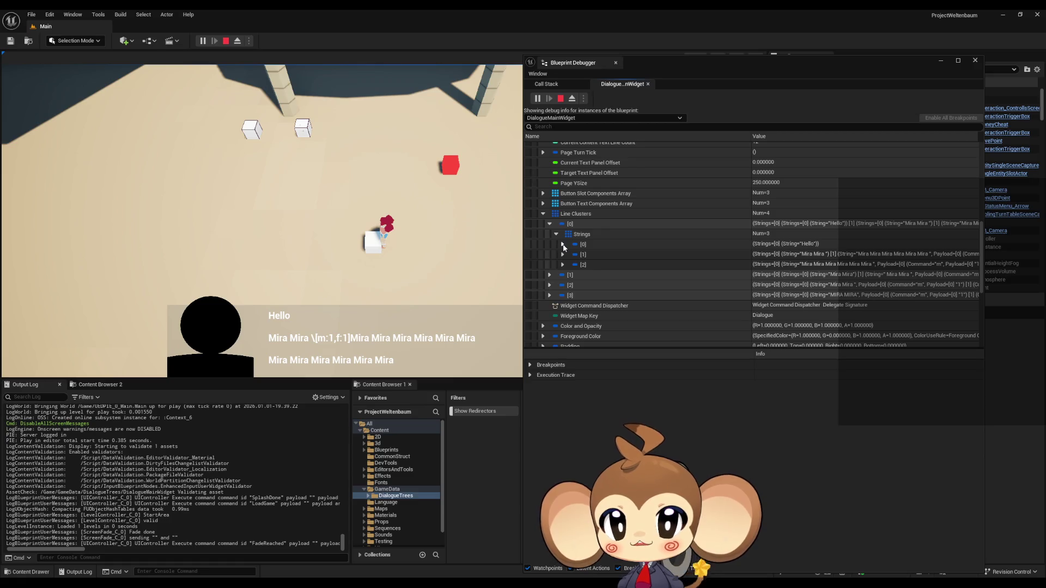
left_click(562, 254)
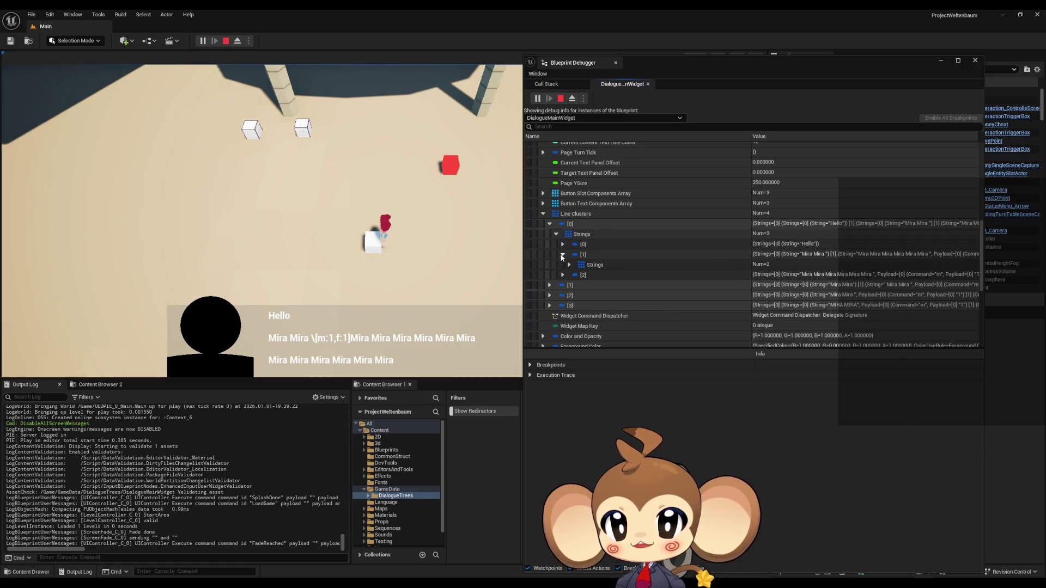
left_click(570, 264)
scroll(577, 261, "down", 1)
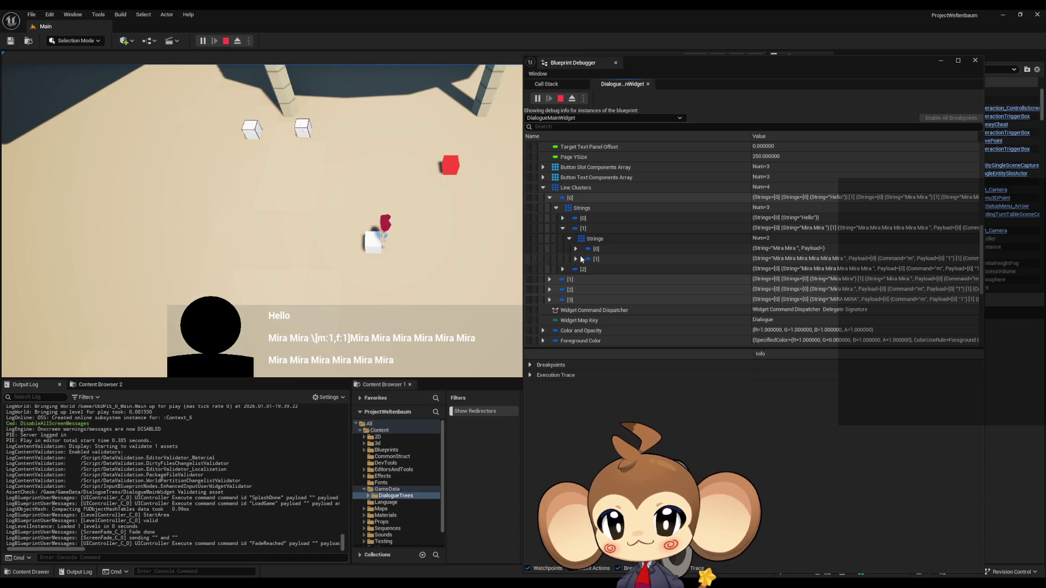
left_click(576, 259)
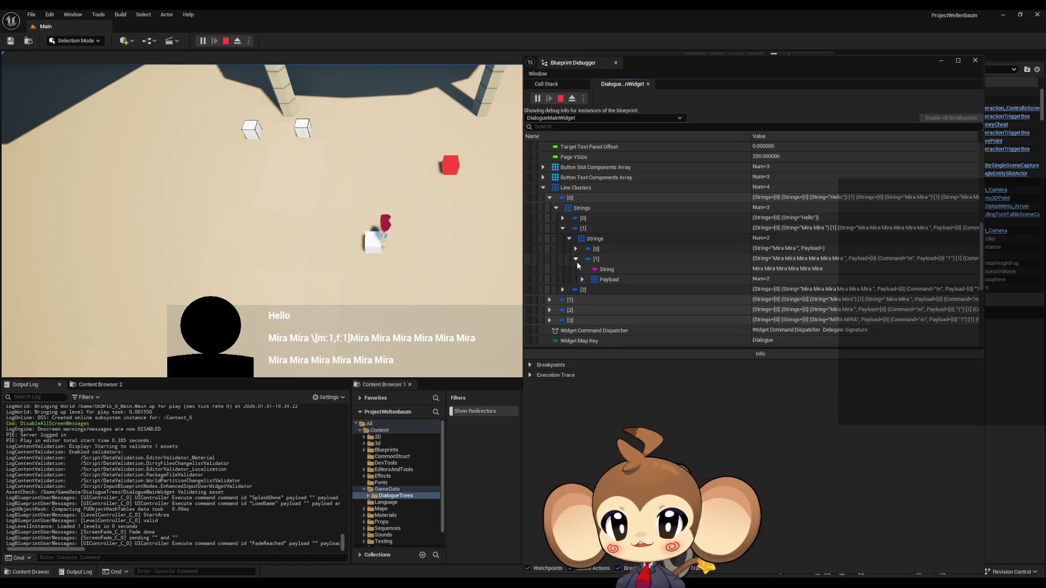
left_click(724, 280)
left_click(570, 238)
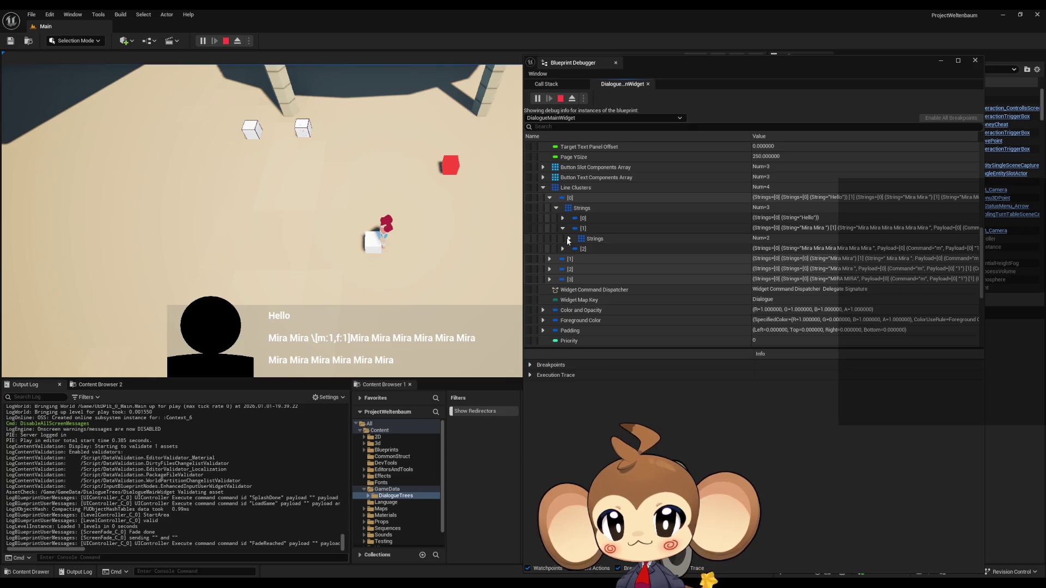
left_click(563, 249)
left_click(570, 260)
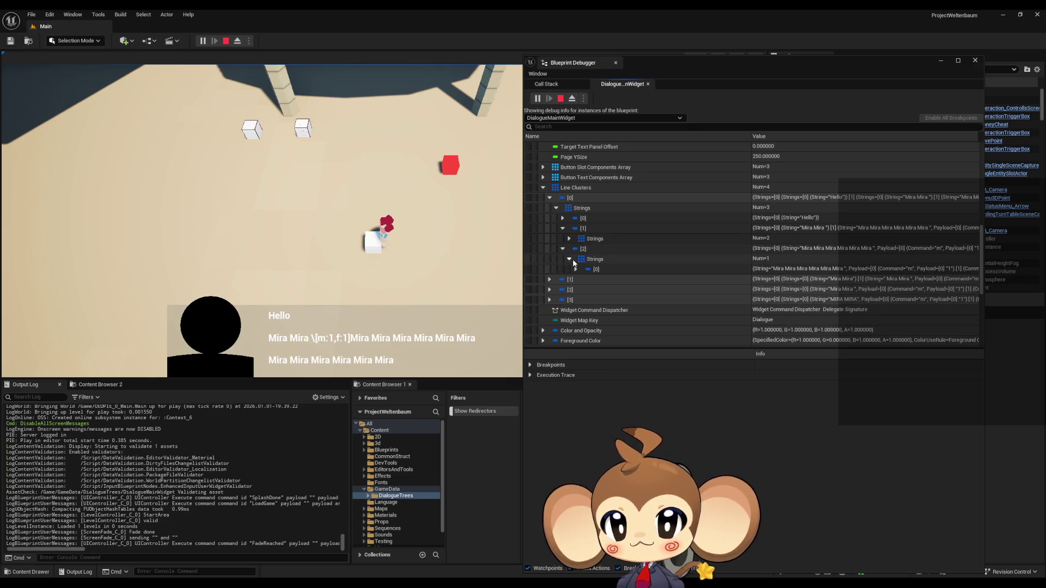
left_click(578, 267)
left_click(583, 289)
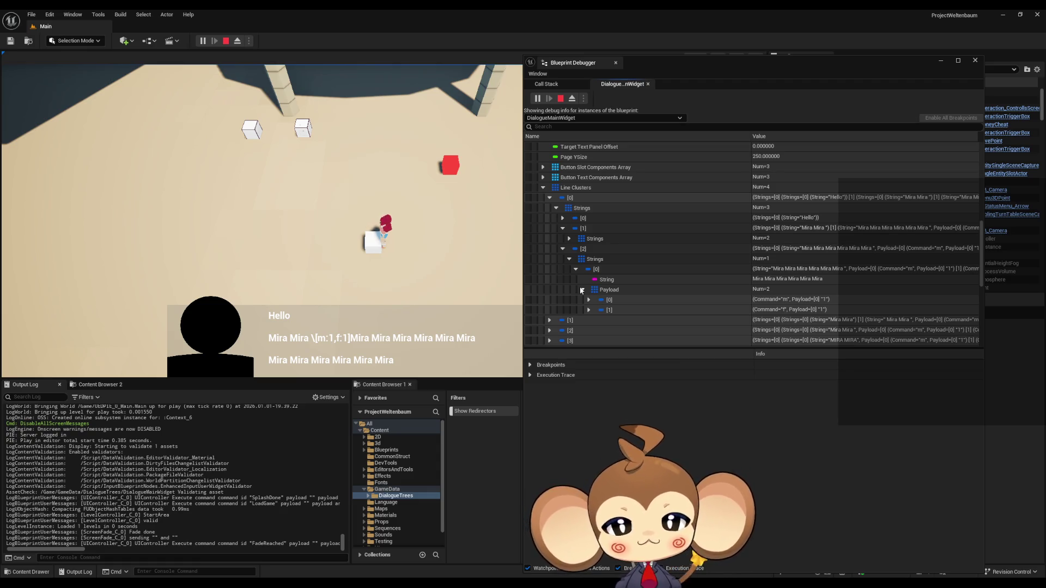
scroll(580, 286, "down", 2)
Expand Line Clusters [1]'s first entry and confirm Mira Mira has an empty payload.
left_click(549, 281)
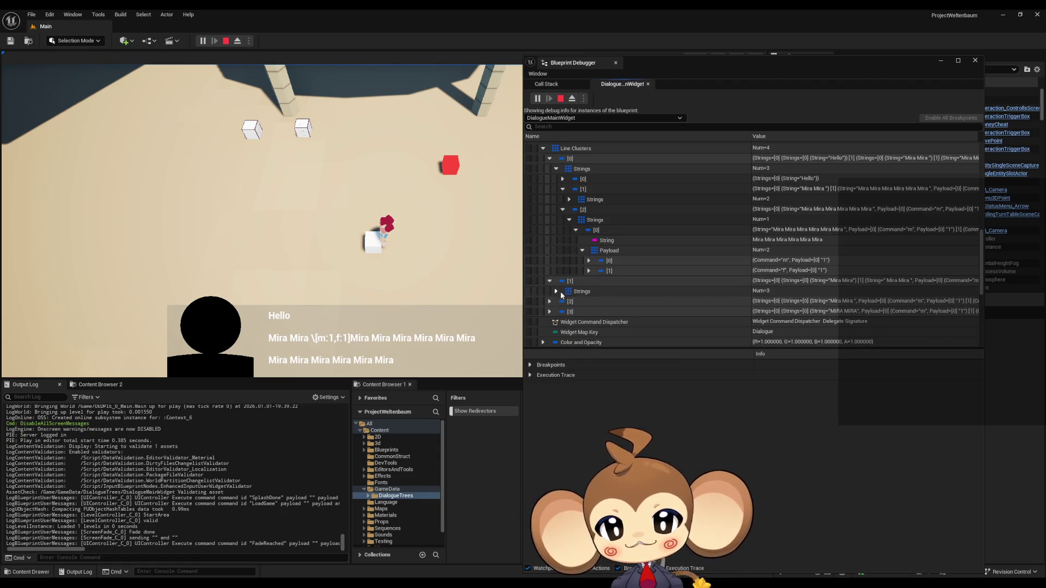
left_click(556, 291)
scroll(562, 284, "down", 1)
left_click(563, 275)
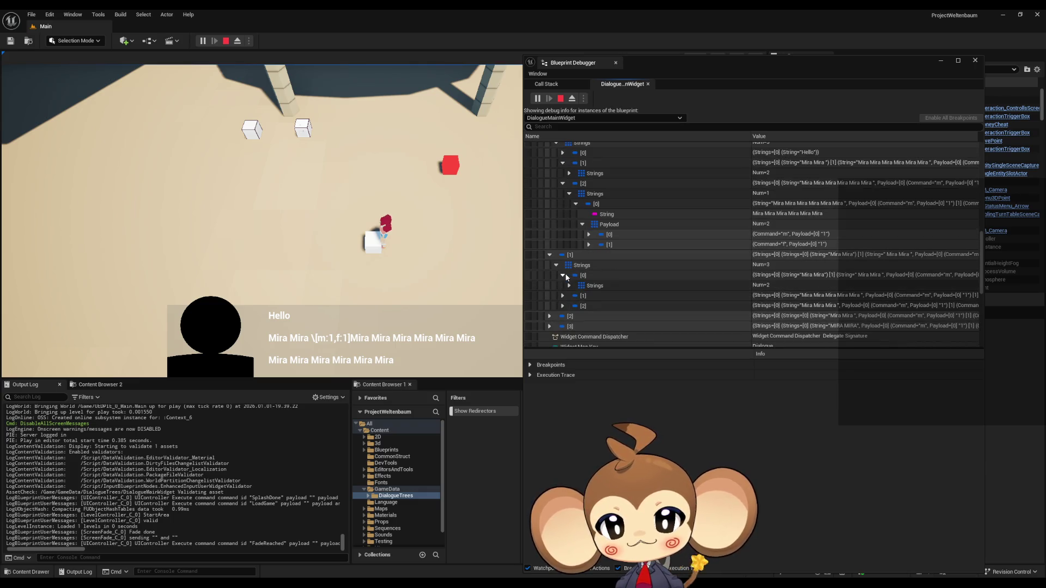
left_click(569, 285)
left_click(576, 296)
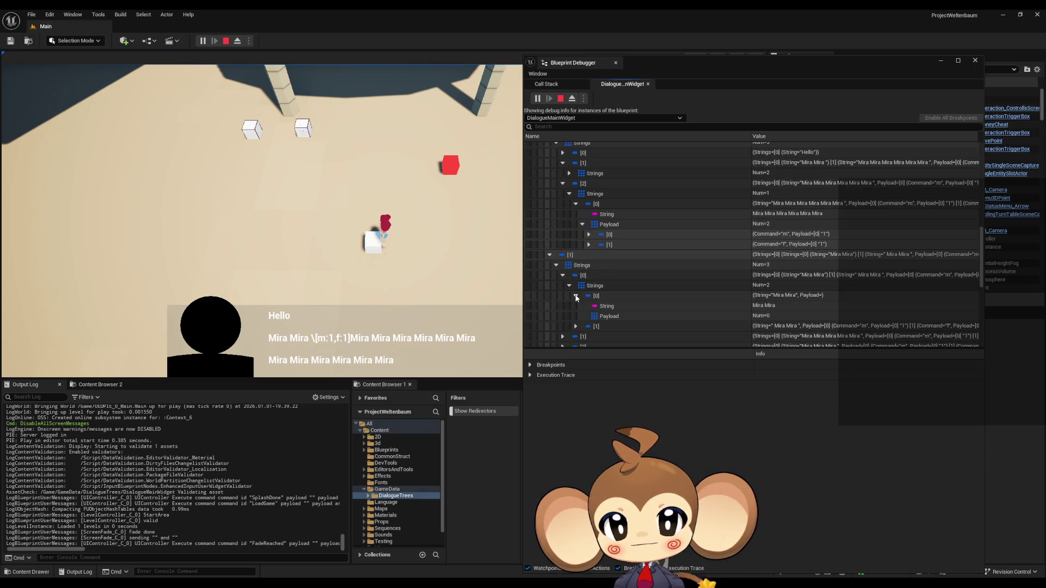
left_click(586, 316)
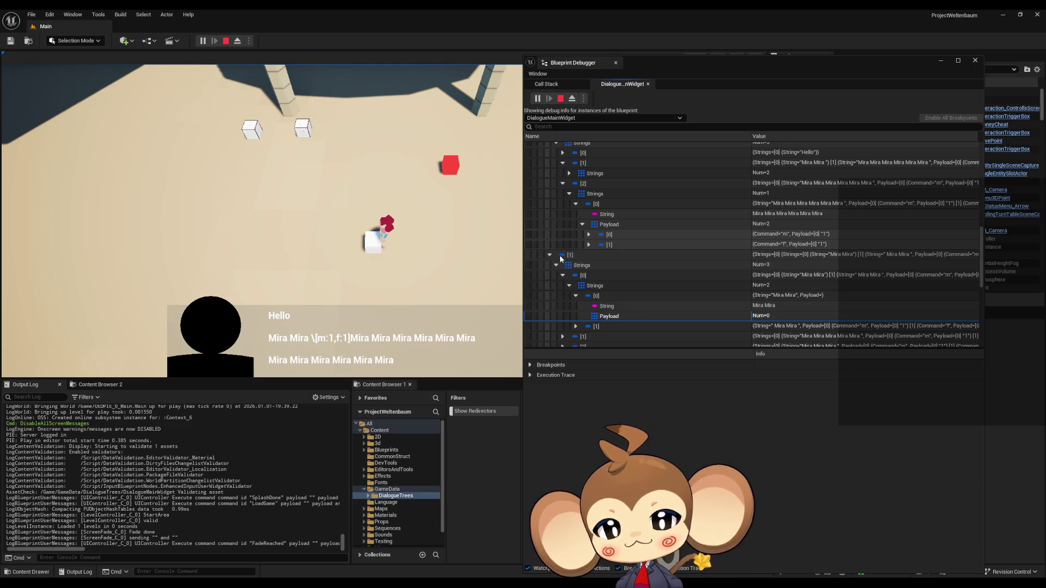
Check the next entry's two-command payload, advance the dialogue twice, and stop play.
left_click(563, 336)
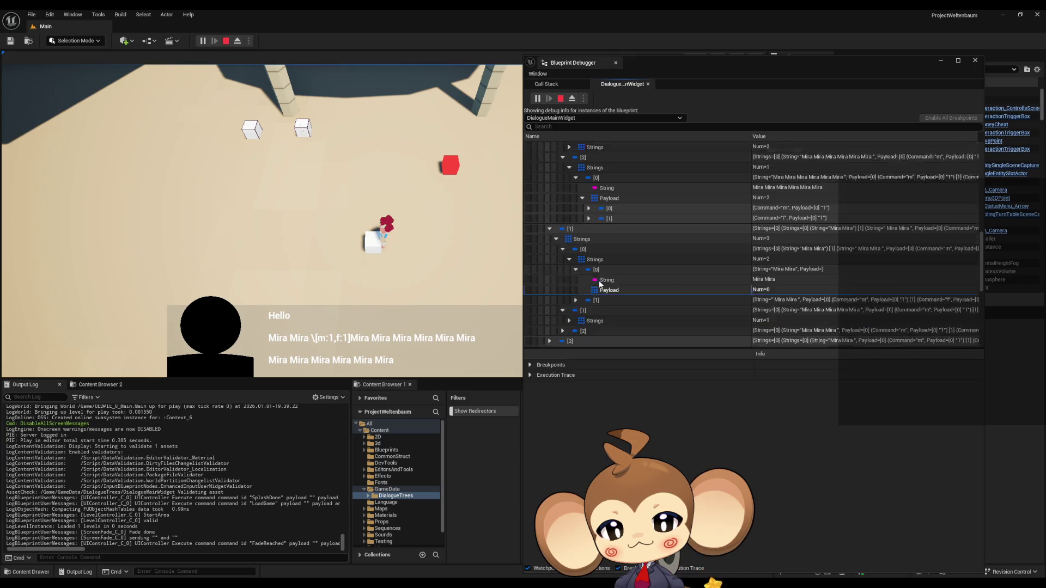
scroll(596, 280, "down", 3)
left_click(567, 269)
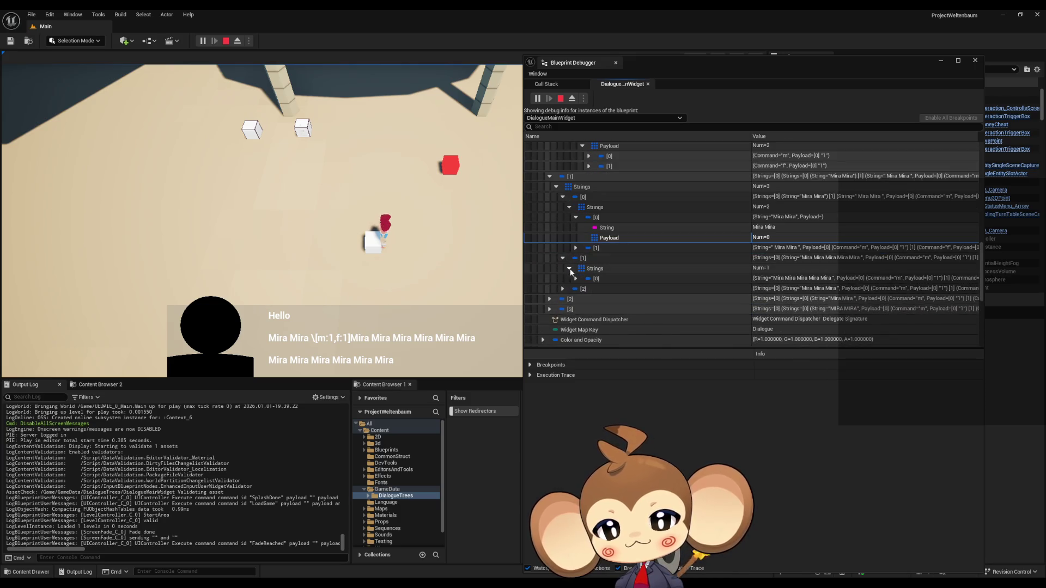
left_click(576, 278)
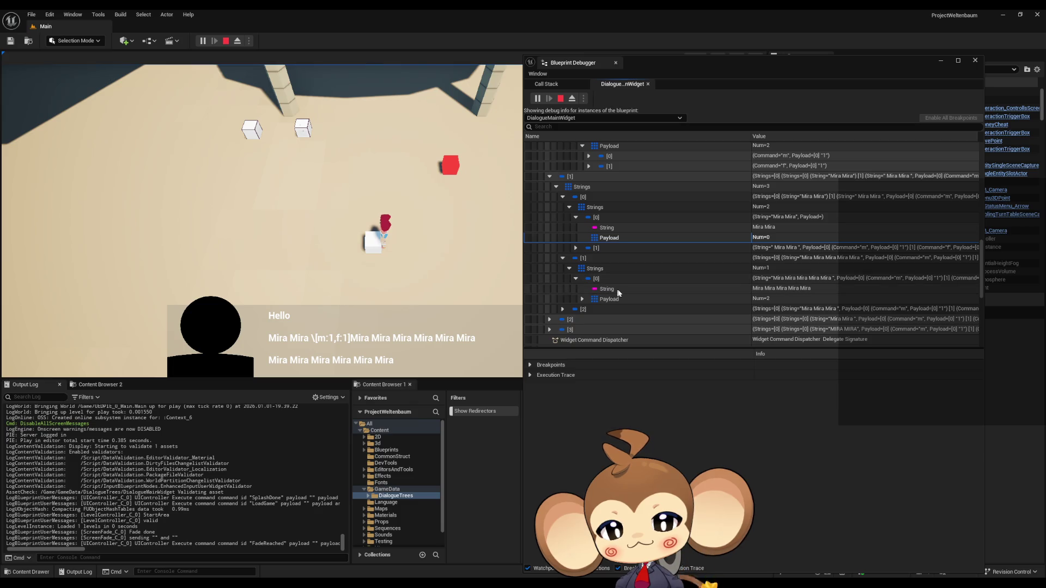
left_click(632, 299)
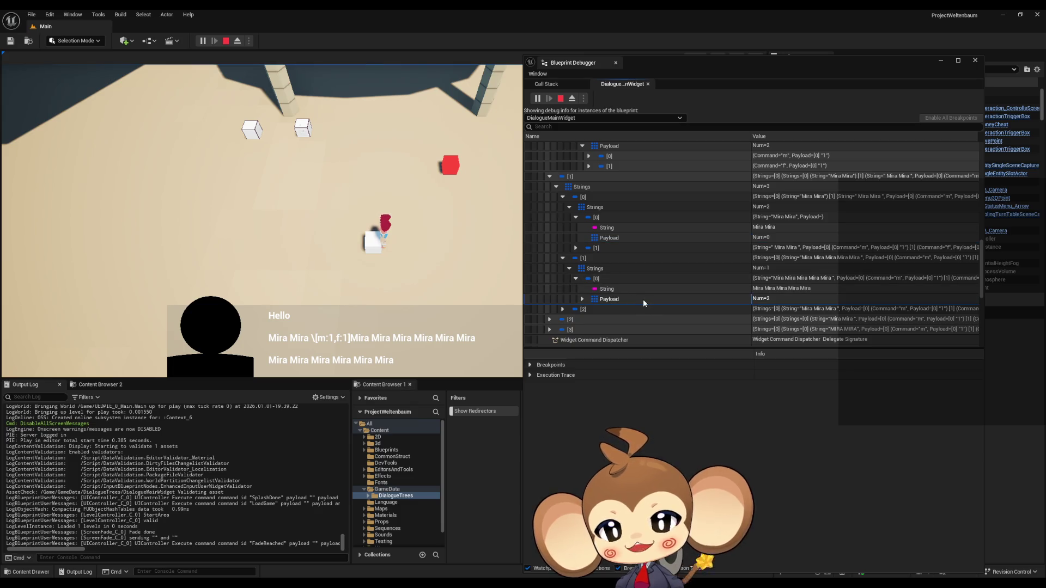
left_click(413, 326)
left_click(414, 326)
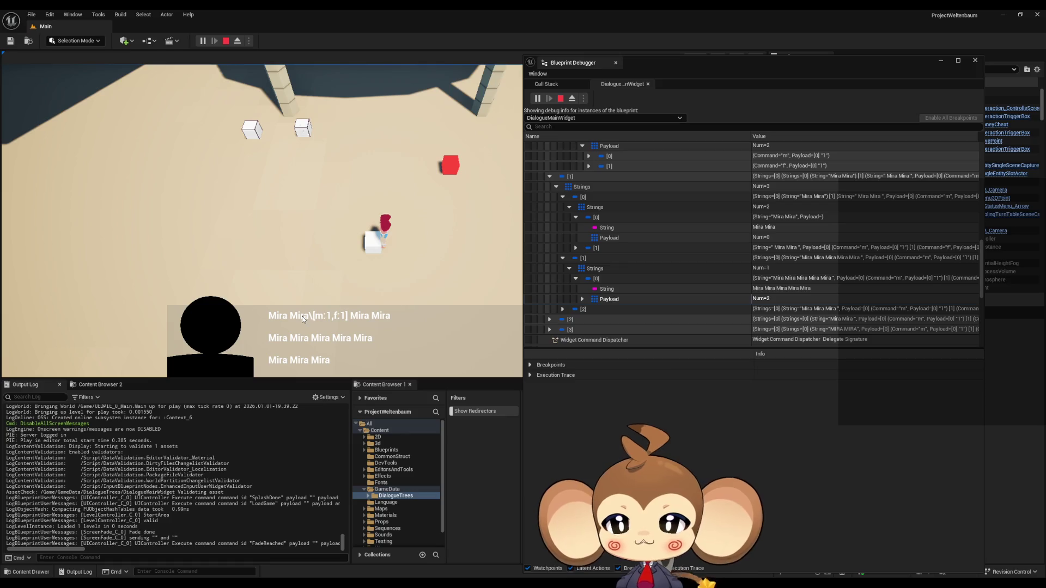
left_click(560, 98)
Stop play and change line 4's tag in the yes asset's English text from [m:1,f:1] to [g:1].
mouse_move(388, 567)
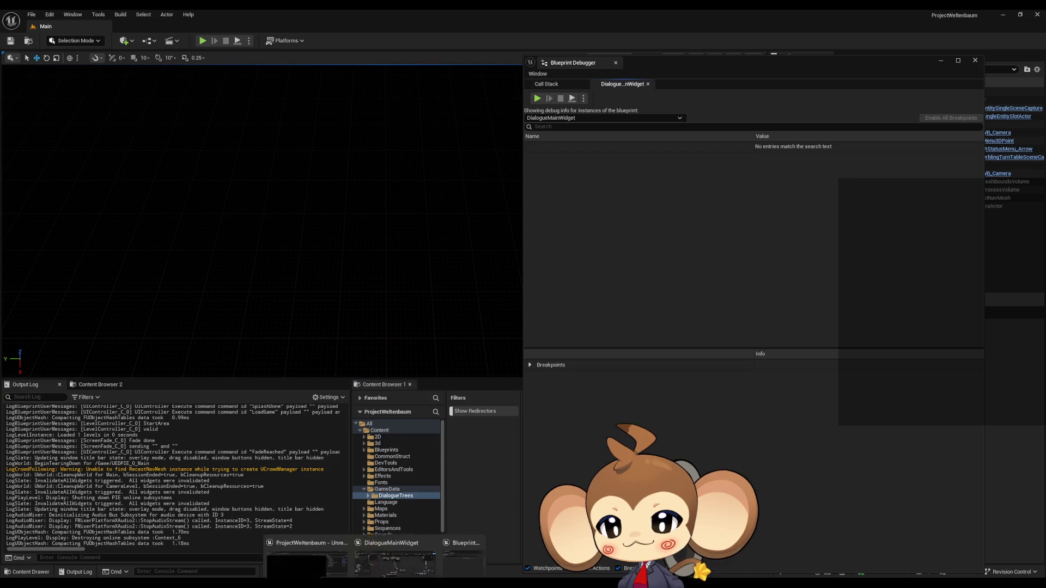
left_click(434, 558)
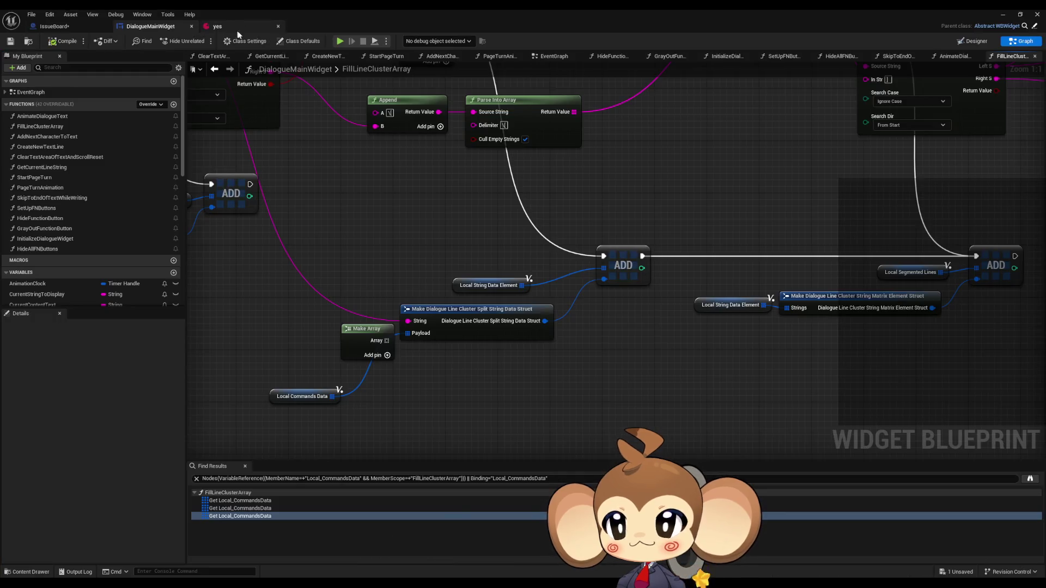
left_click(256, 28)
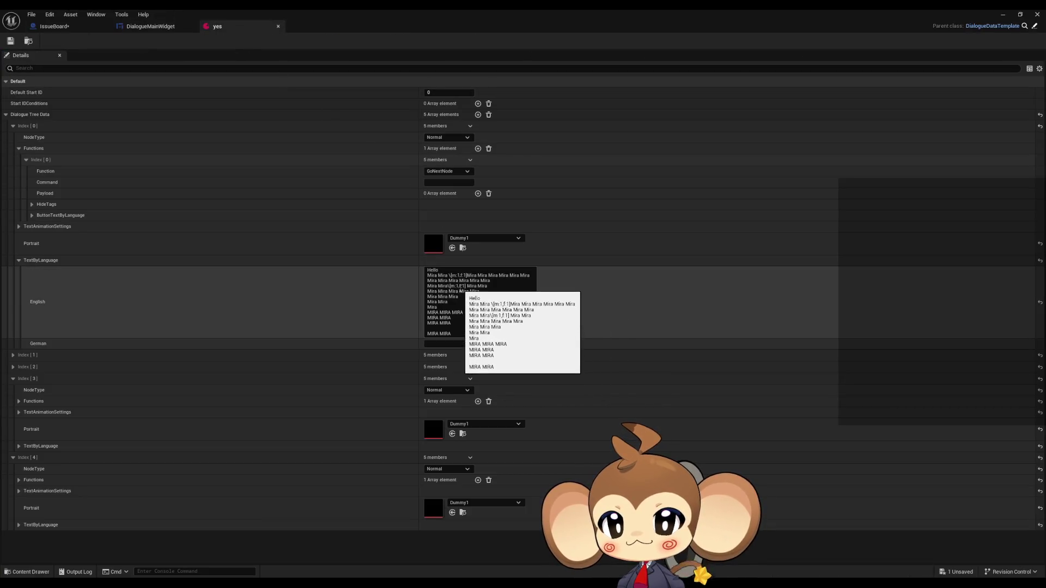
left_click(471, 330)
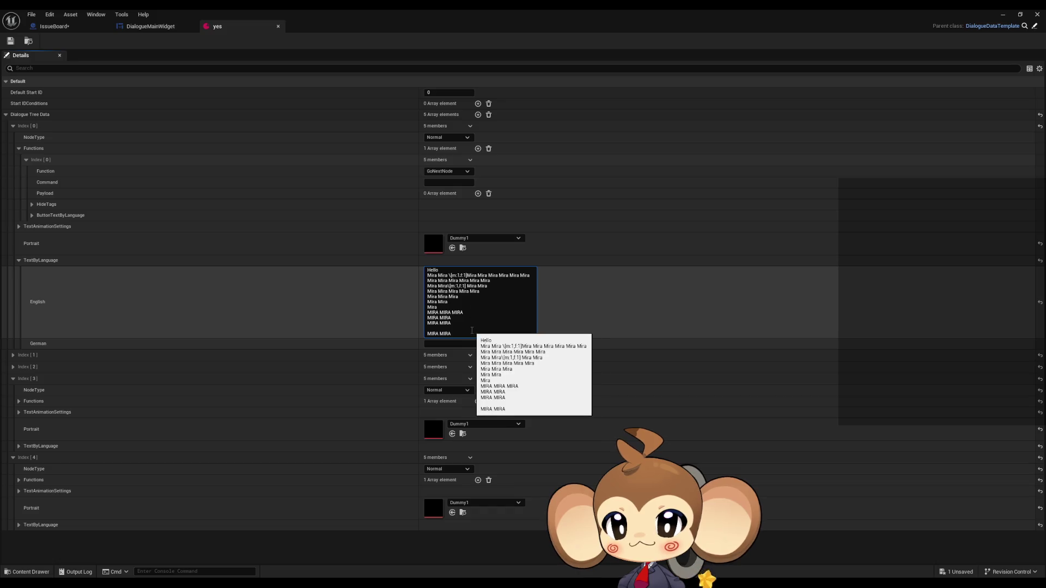
key("BackSpace")
key("BackSpace")
key("BackSpace")
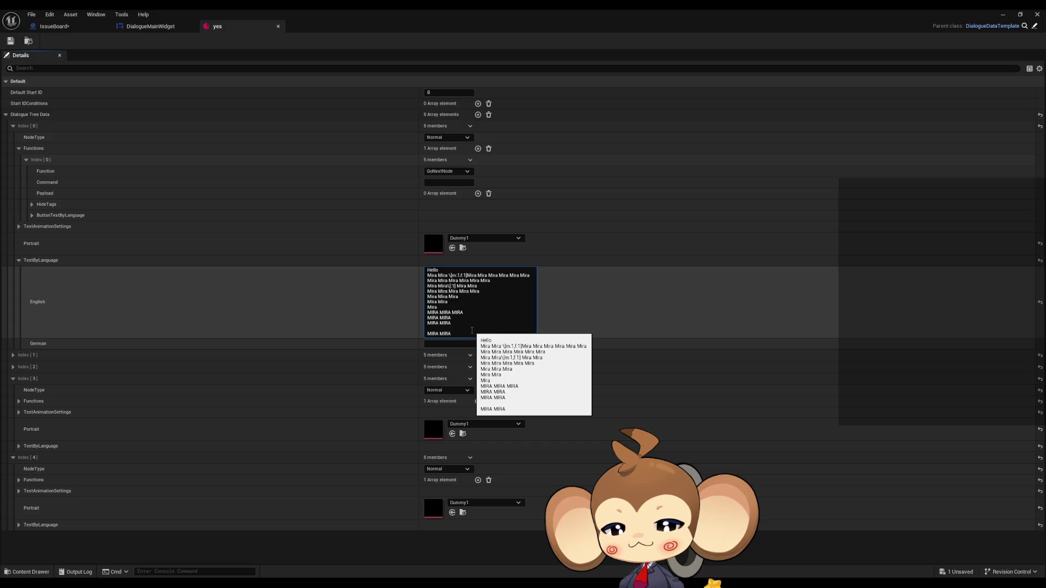
type("g")
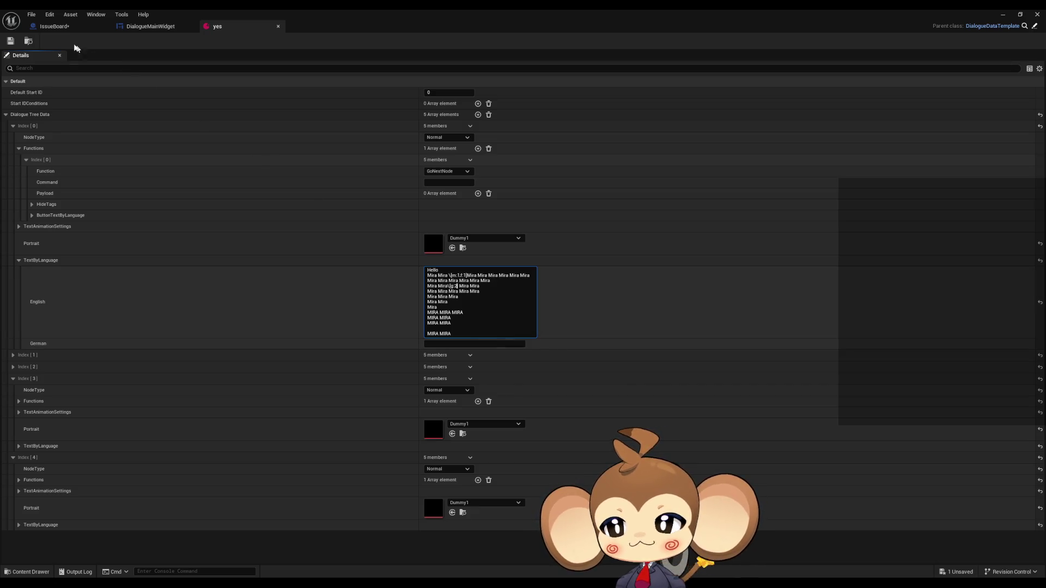
Find all references to the Local Commands Data variable in FillLineClusterArray.
left_click(166, 27)
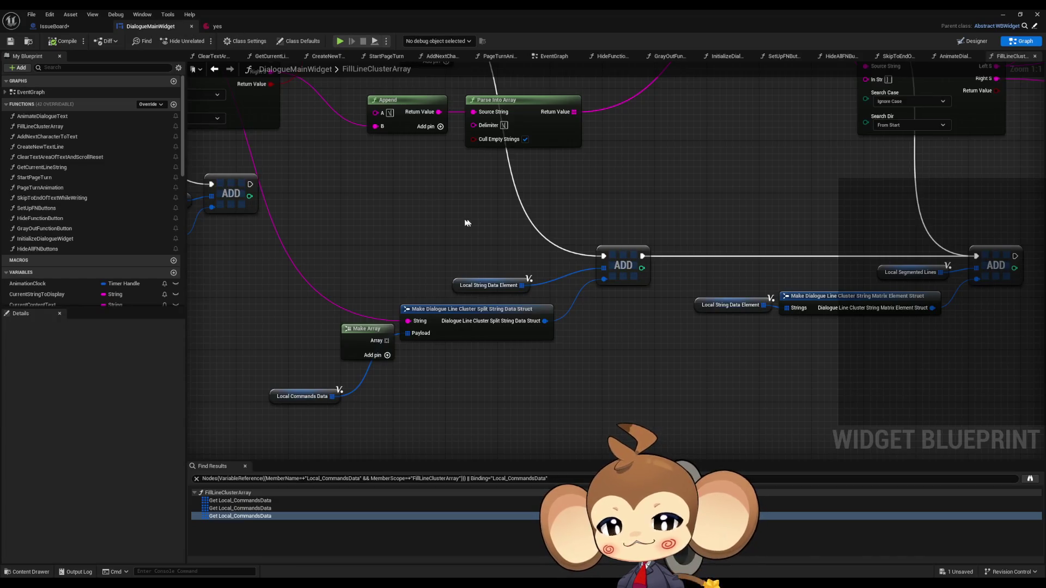
scroll(458, 218, "down", 4)
scroll(506, 250, "up", 2)
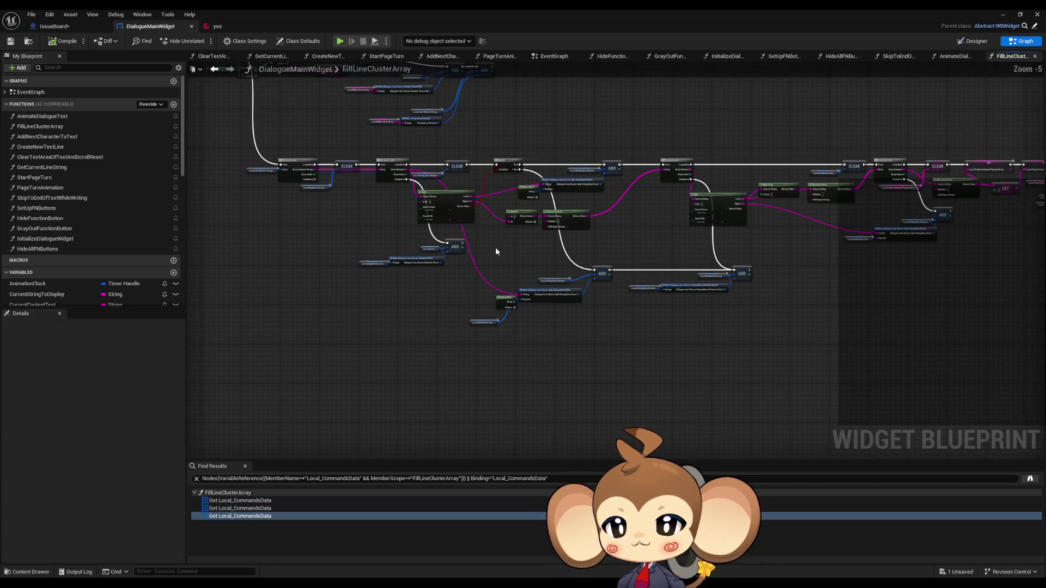
left_click(572, 281)
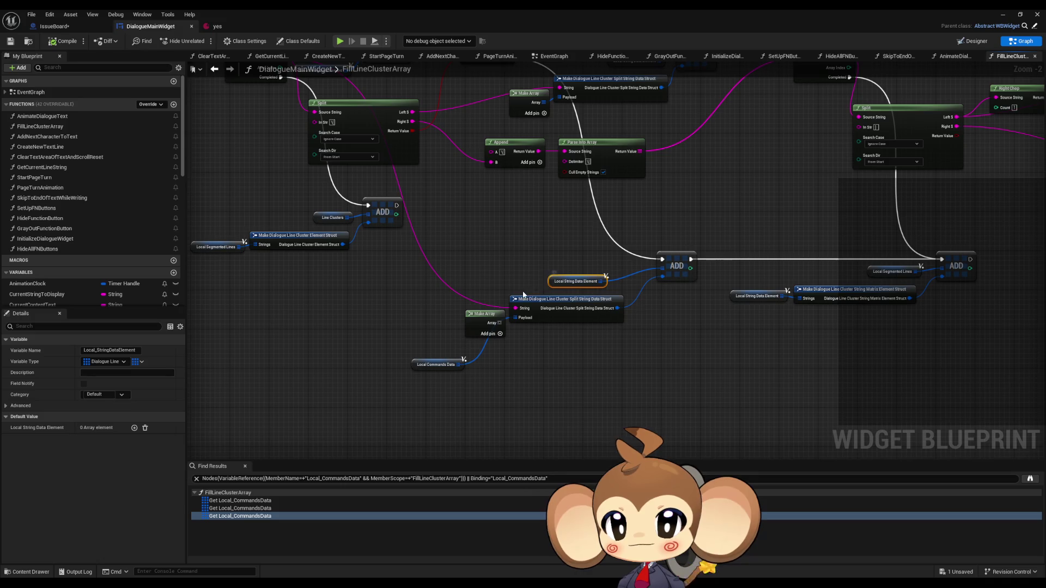
right_click(556, 280)
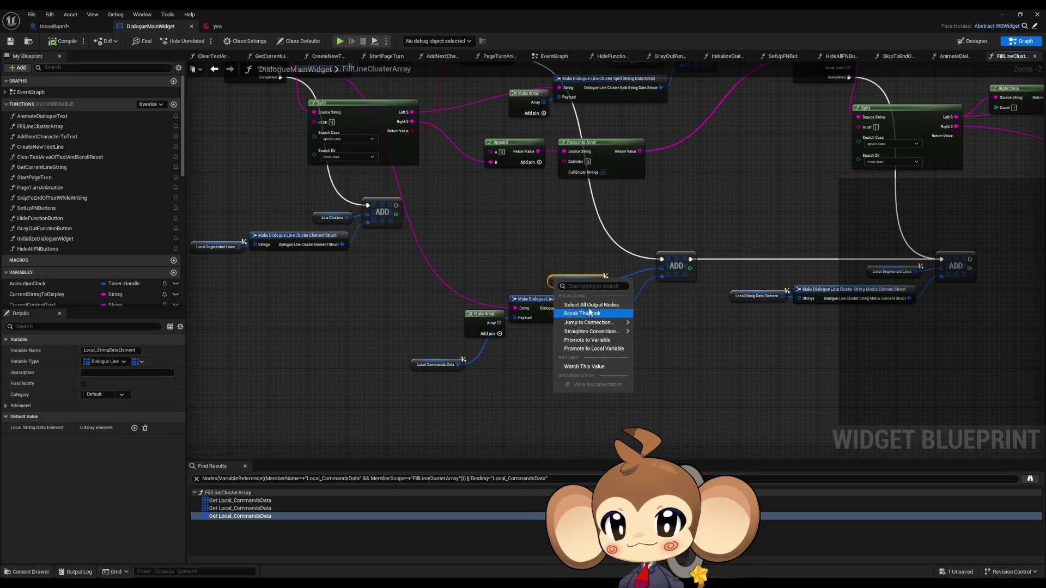
left_click(435, 365)
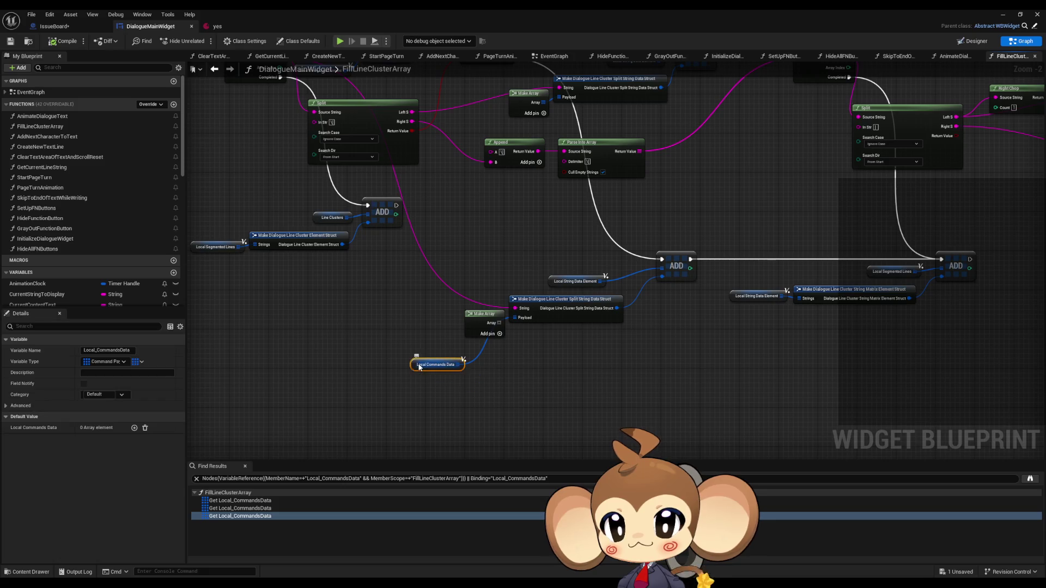
right_click(435, 365)
mouse_move(443, 445)
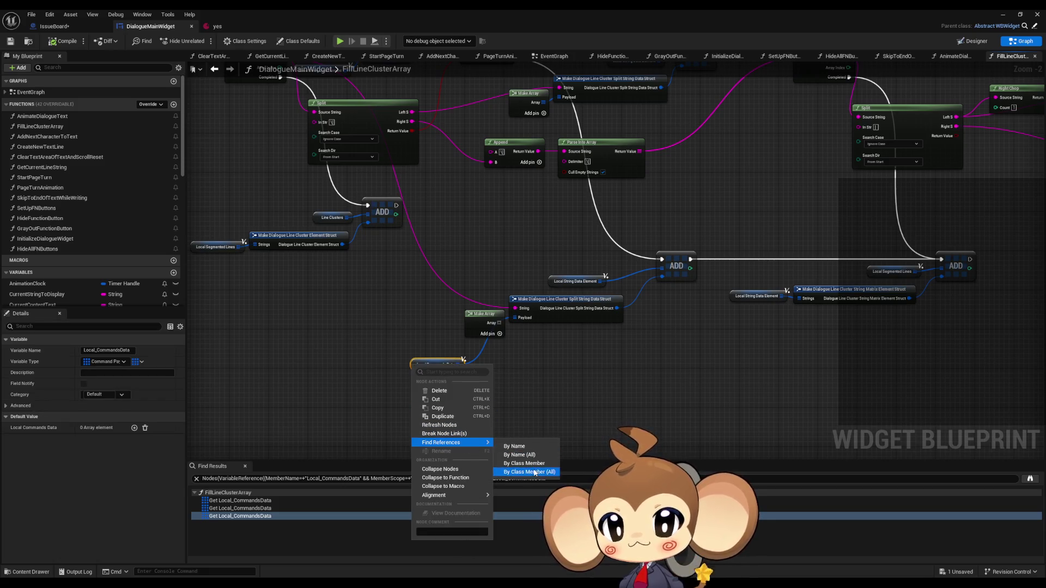
left_click(493, 463)
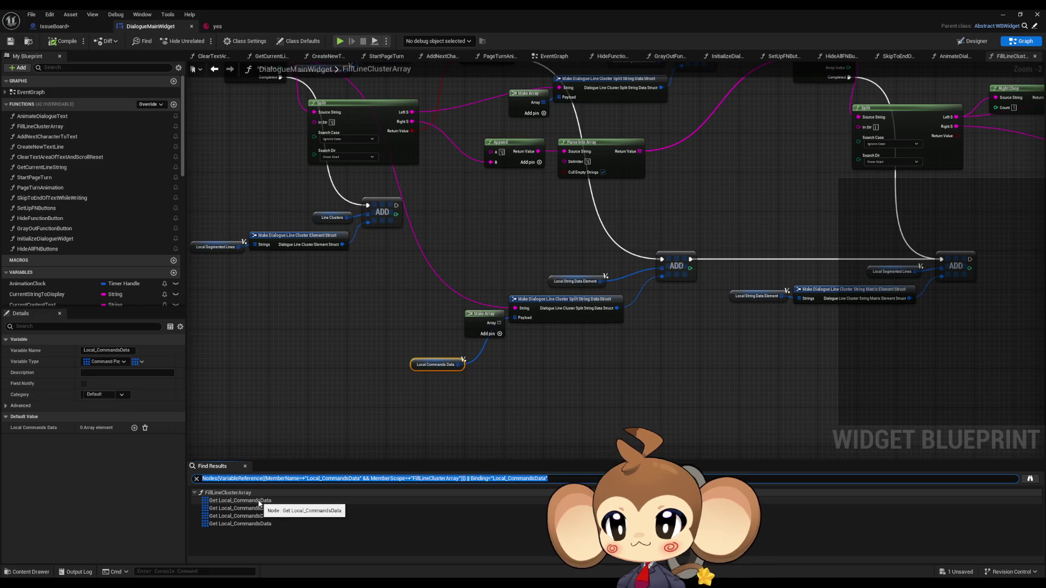
Jump to each of the four Local Commands Data getters listed in Find Results.
left_click(260, 501)
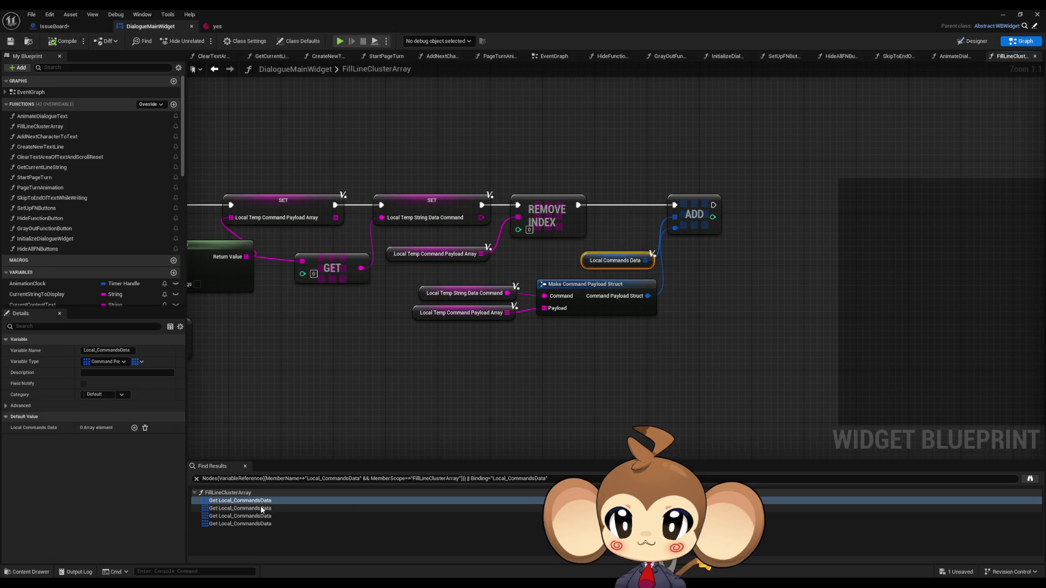
left_click(269, 508)
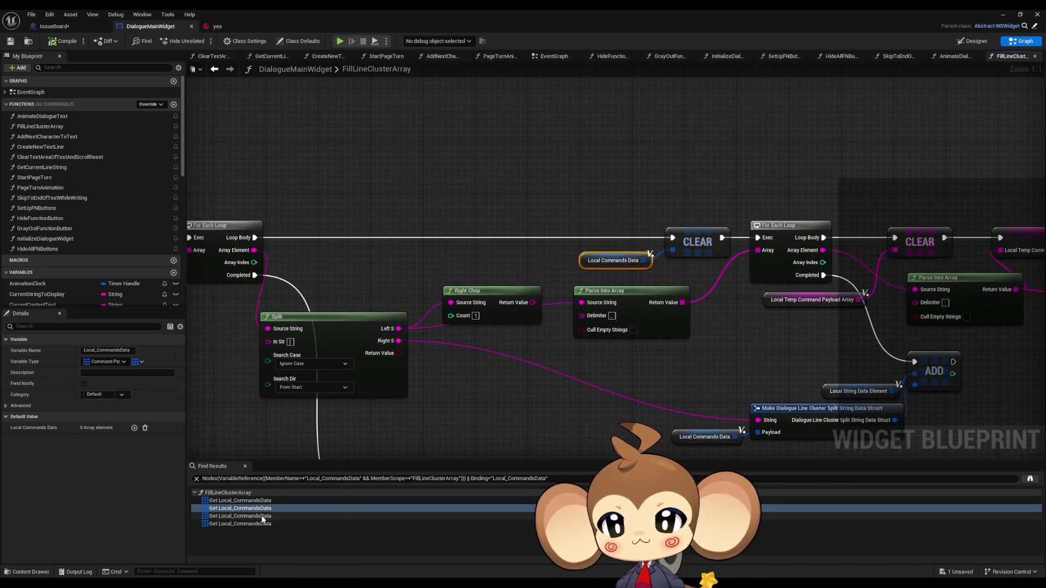
left_click(258, 516)
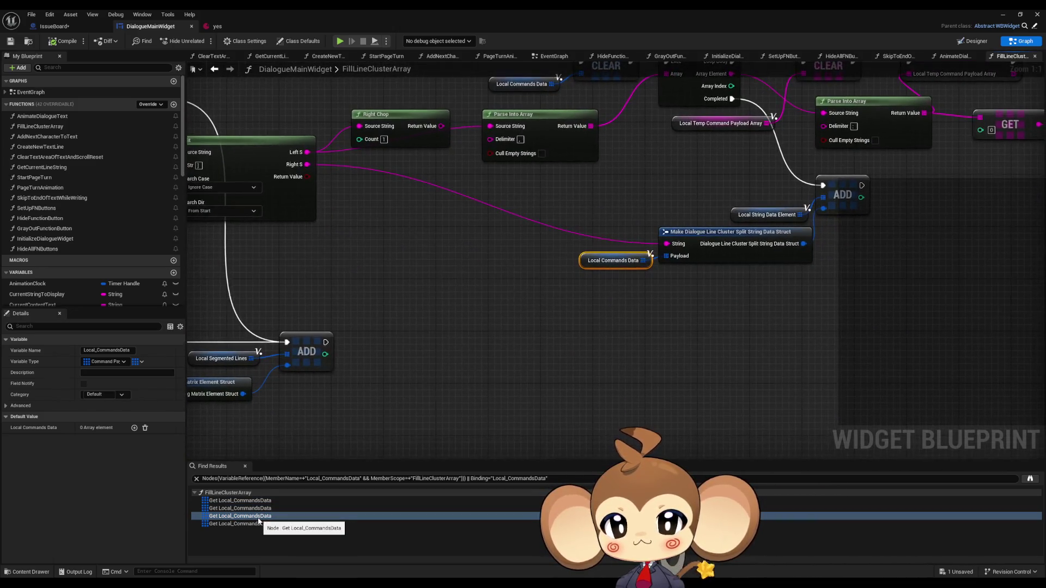
left_click(251, 524)
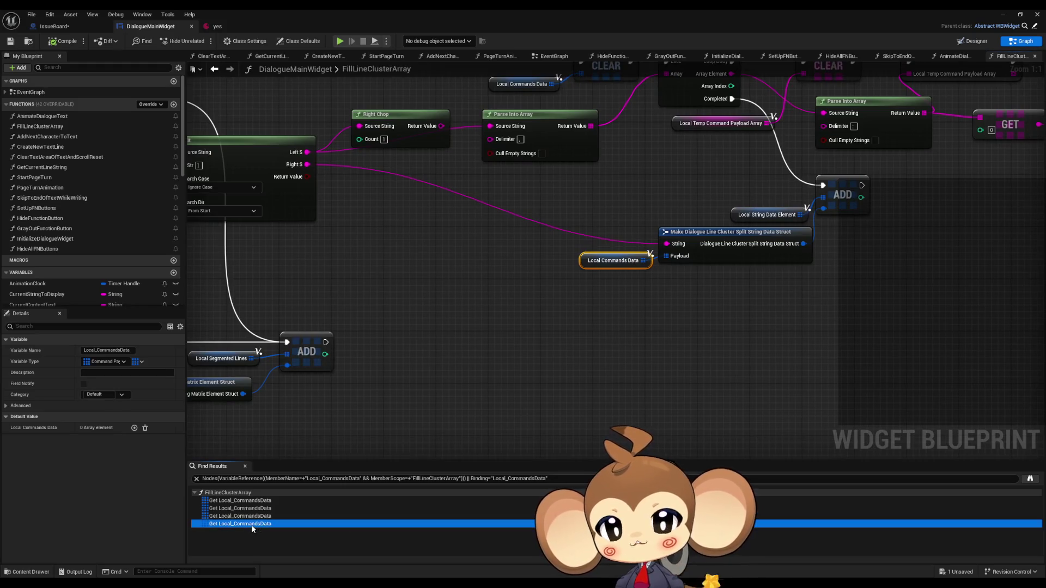
scroll(307, 317, "down", 4)
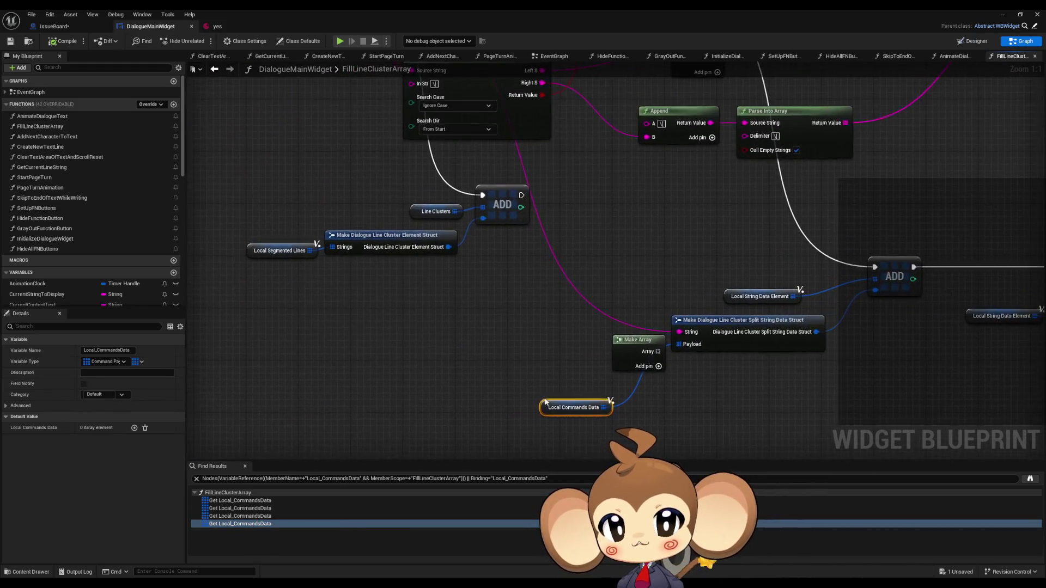
scroll(354, 282, "up", 3)
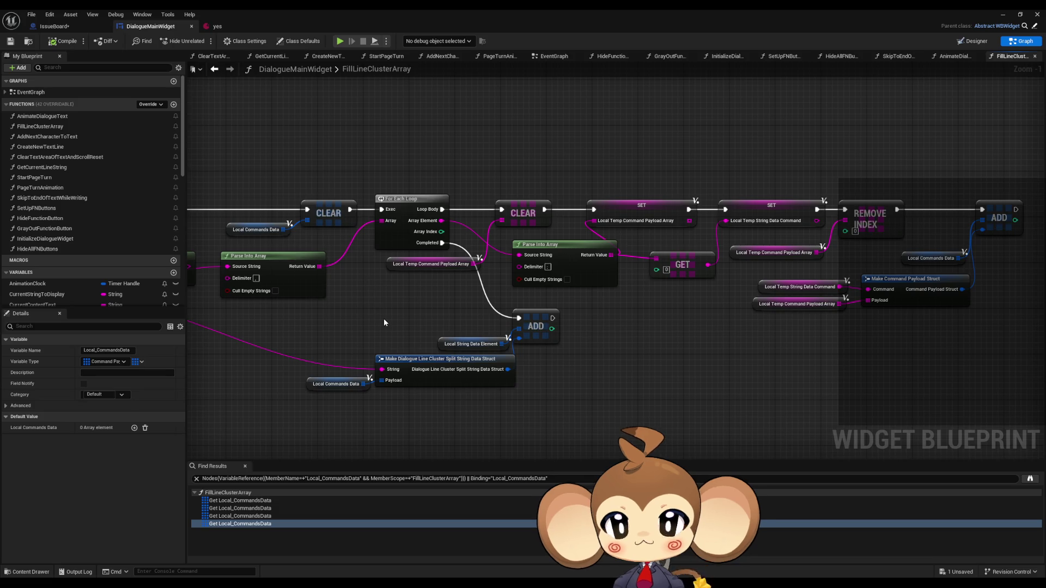
scroll(384, 318, "down", 6)
scroll(648, 348, "up", 5)
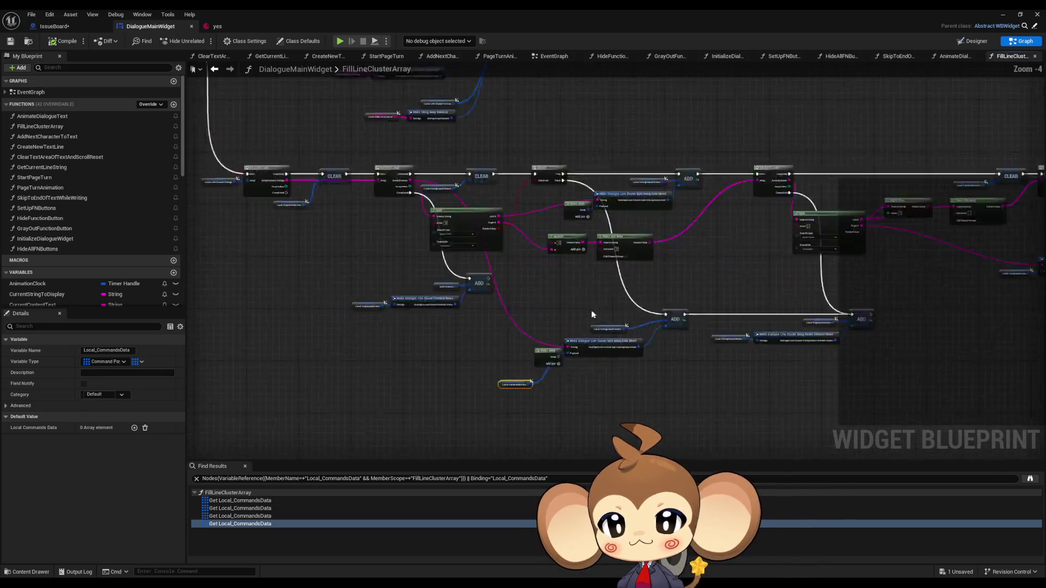
Inspect the For Each Loop and a Local Commands Data getter in the graph.
left_click_drag(470, 287, 622, 314)
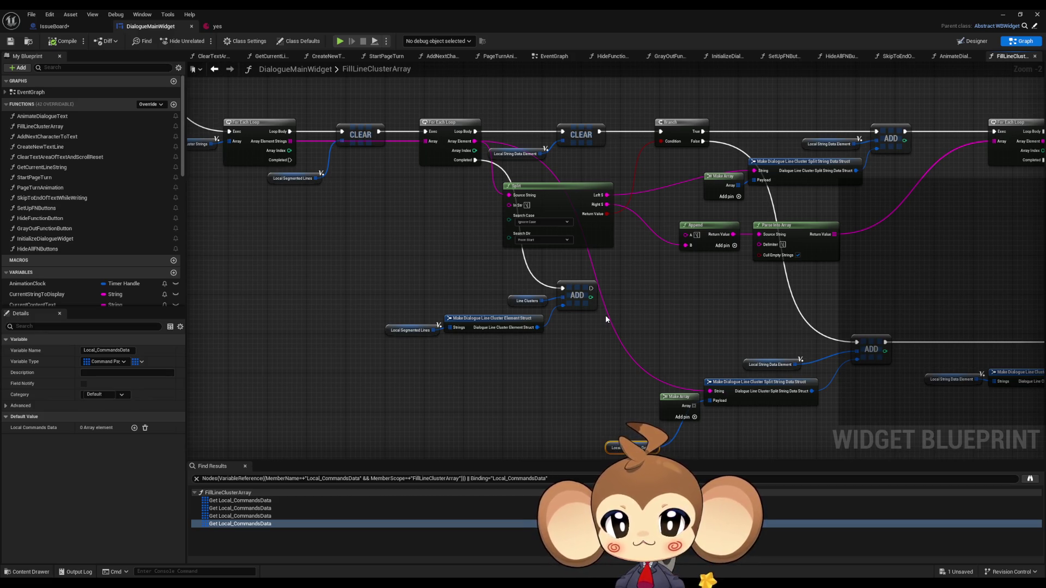
mouse_move(605, 315)
left_mouse_down()
mouse_move(587, 321)
mouse_move(684, 389)
left_mouse_up()
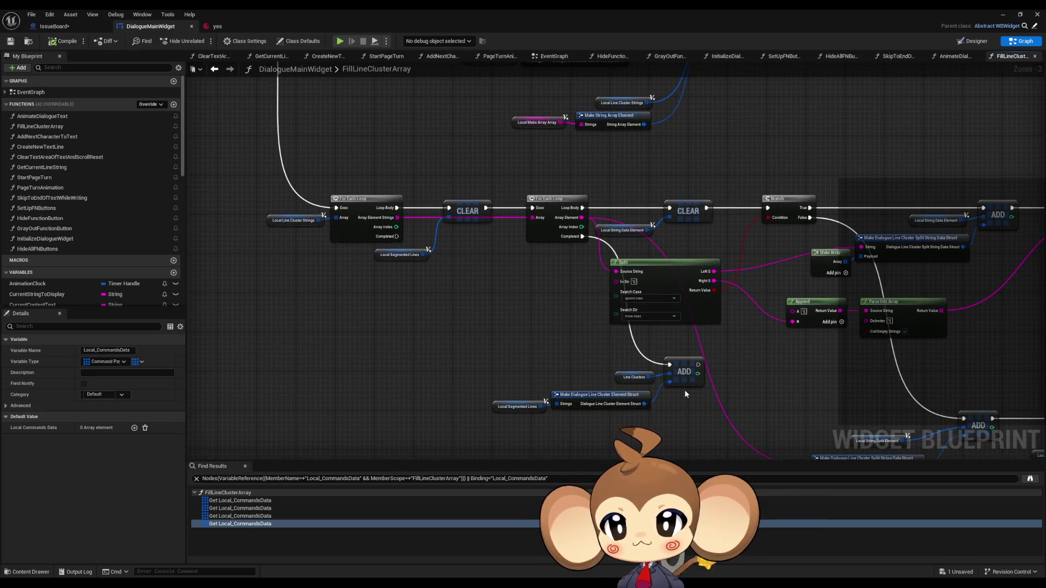
left_click(402, 233)
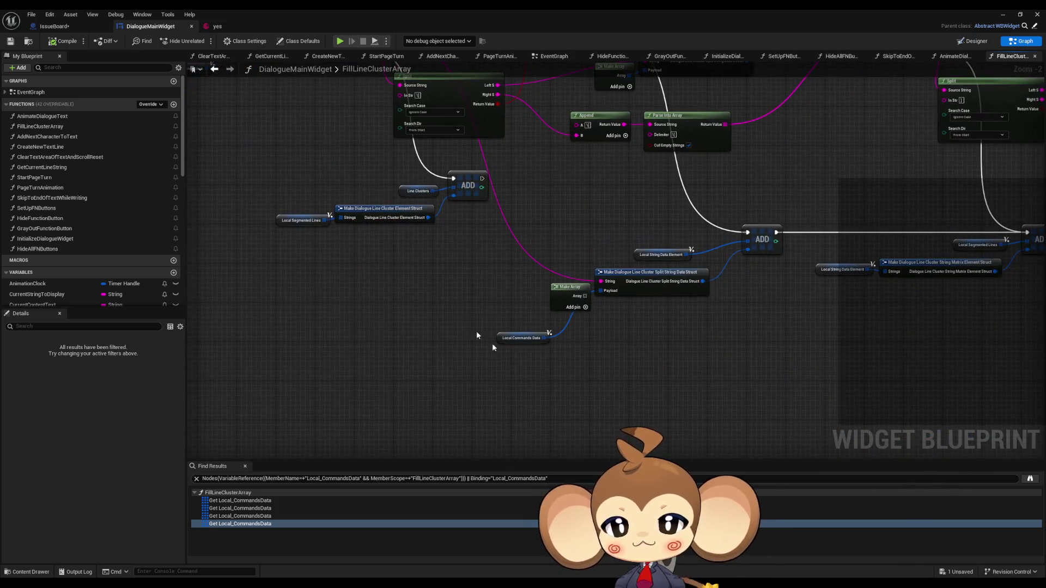
left_click(522, 338)
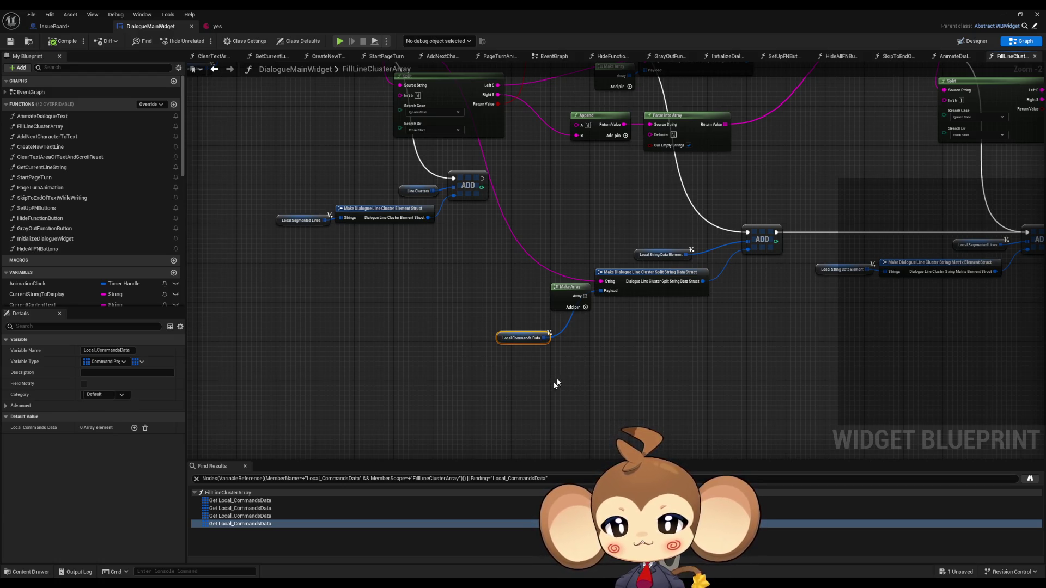
scroll(561, 387, "down", 5)
scroll(319, 286, "up", 2)
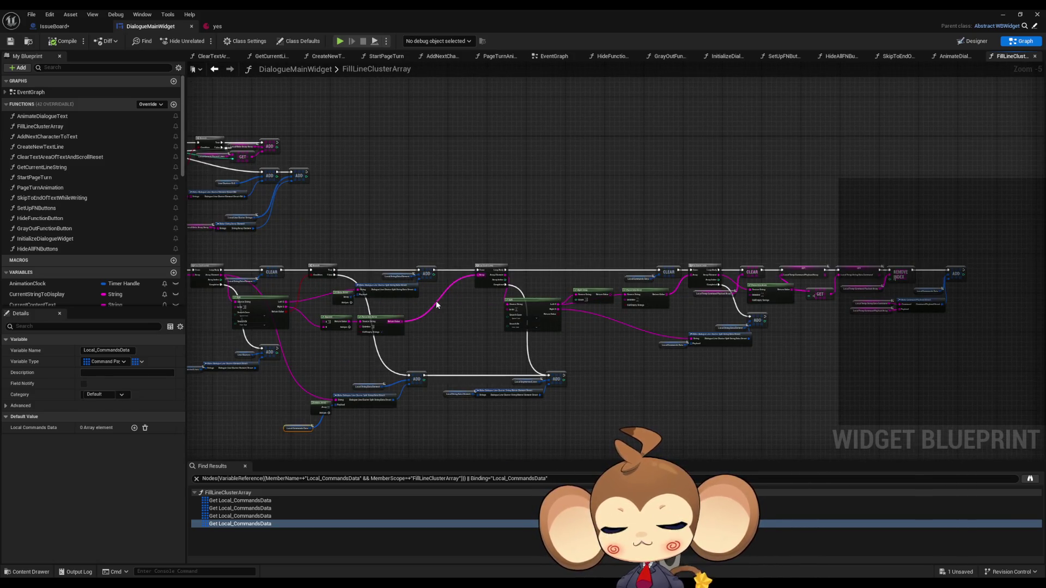
left_click_drag(434, 306, 391, 298)
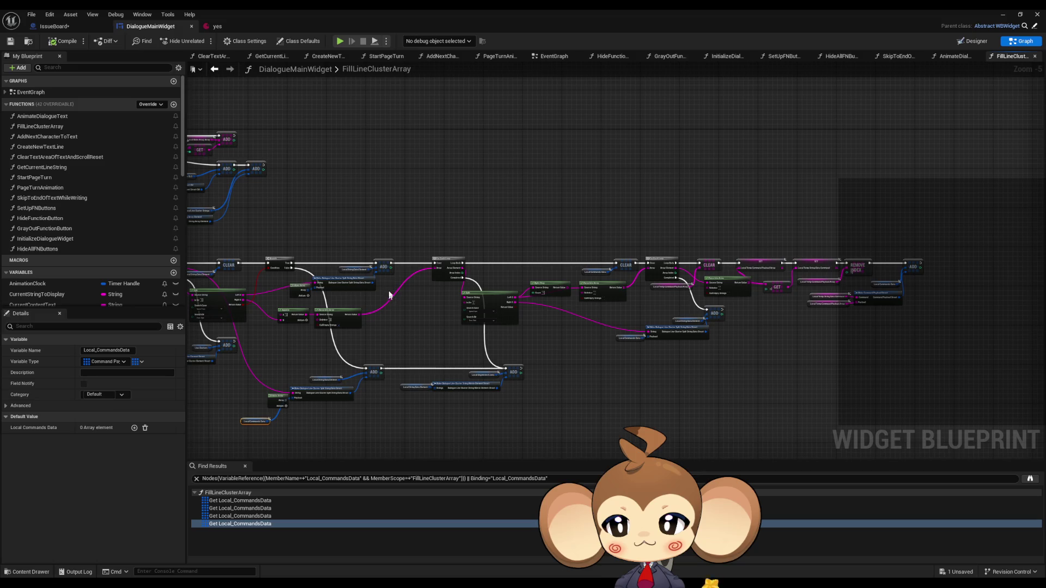
Review the yes asset's English dialogue lines, close its editor and start a play session.
left_click(217, 26)
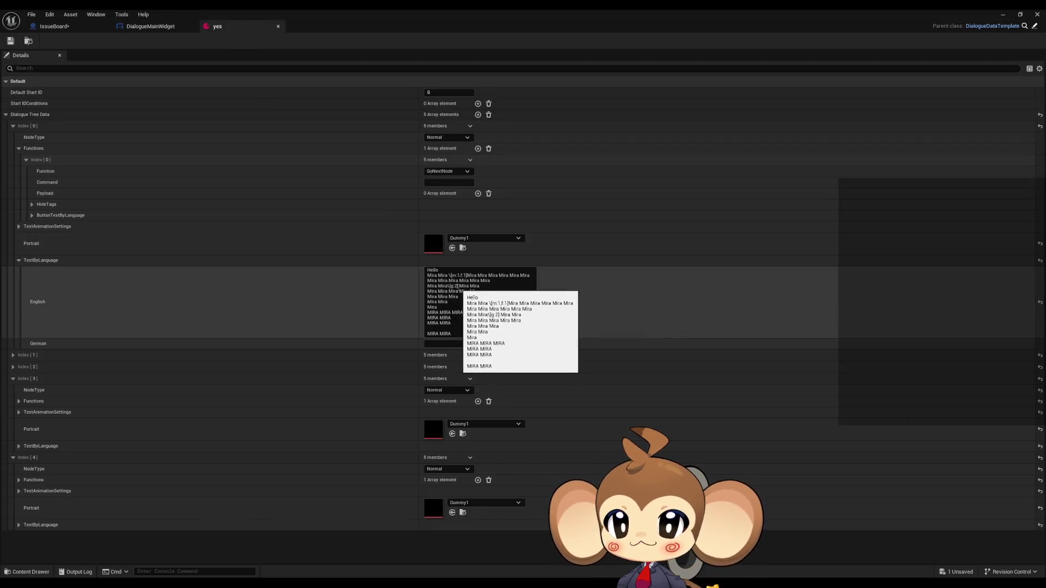
left_click(436, 286)
left_click_drag(431, 286, 442, 286)
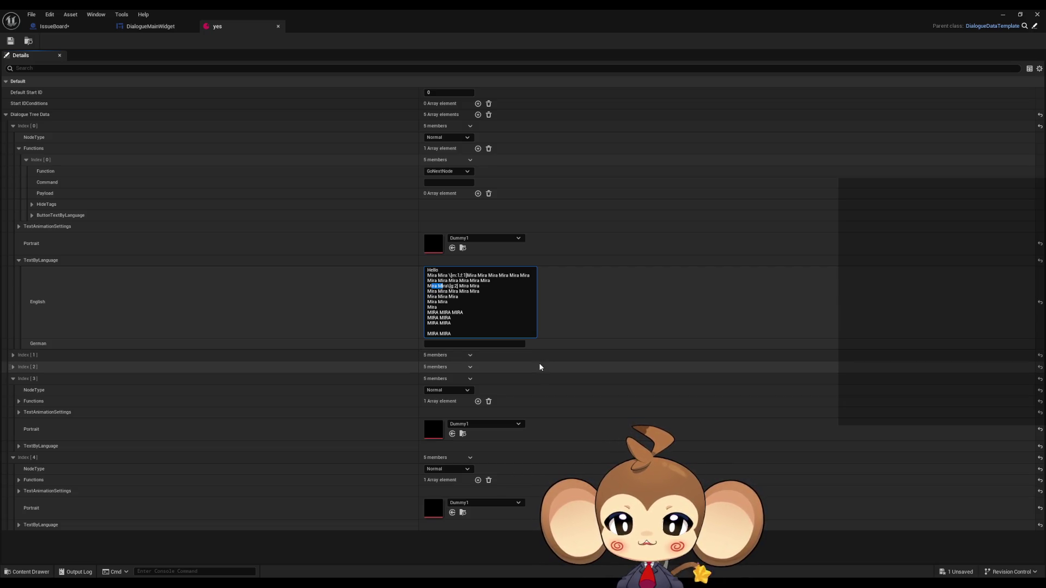
left_click_drag(427, 312, 479, 333)
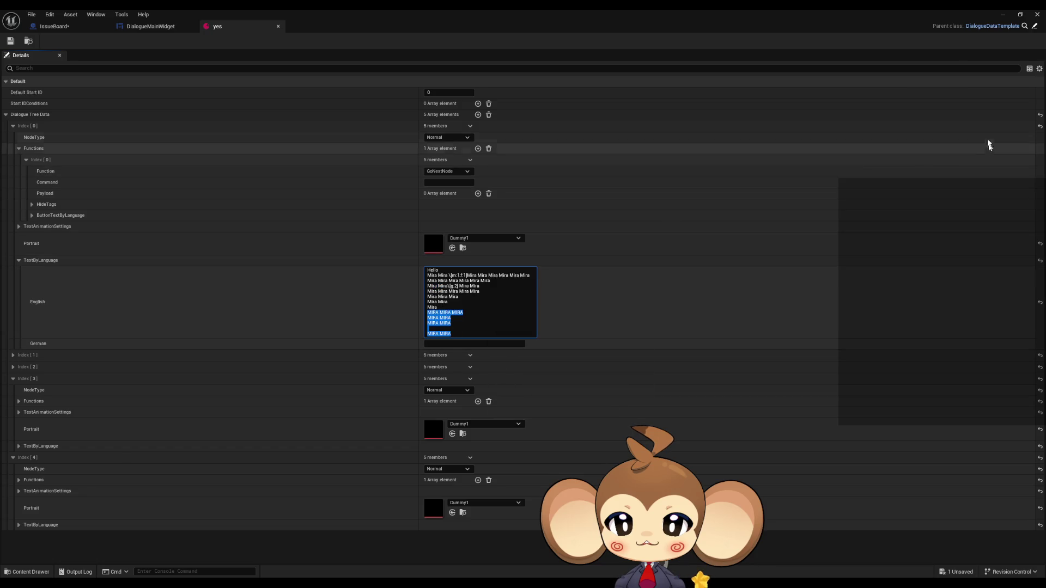
left_click(1002, 14)
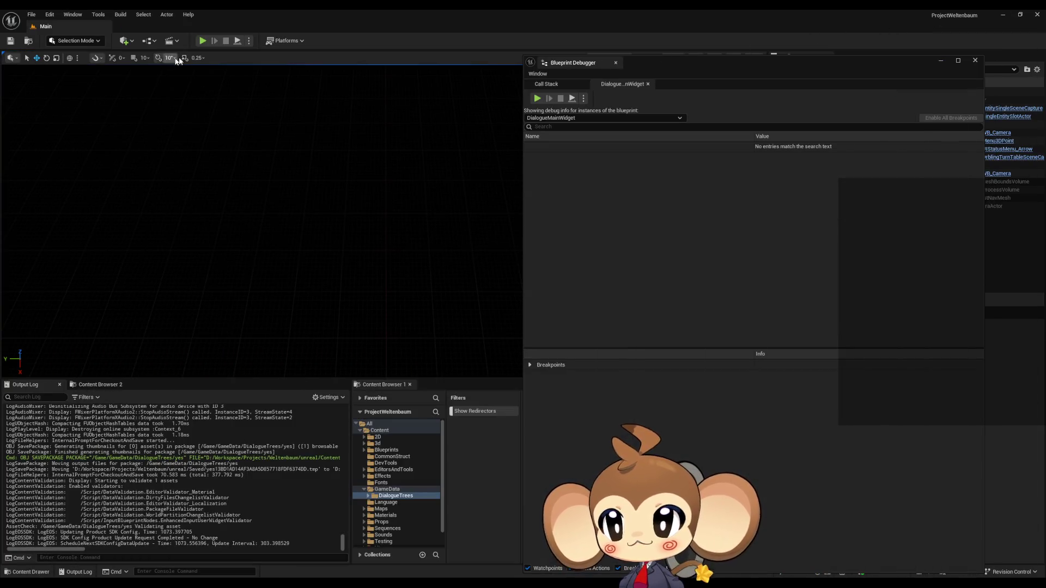
left_click(203, 41)
Load the saved game and expand the running widget's Self variables in the debugger.
left_click(147, 321)
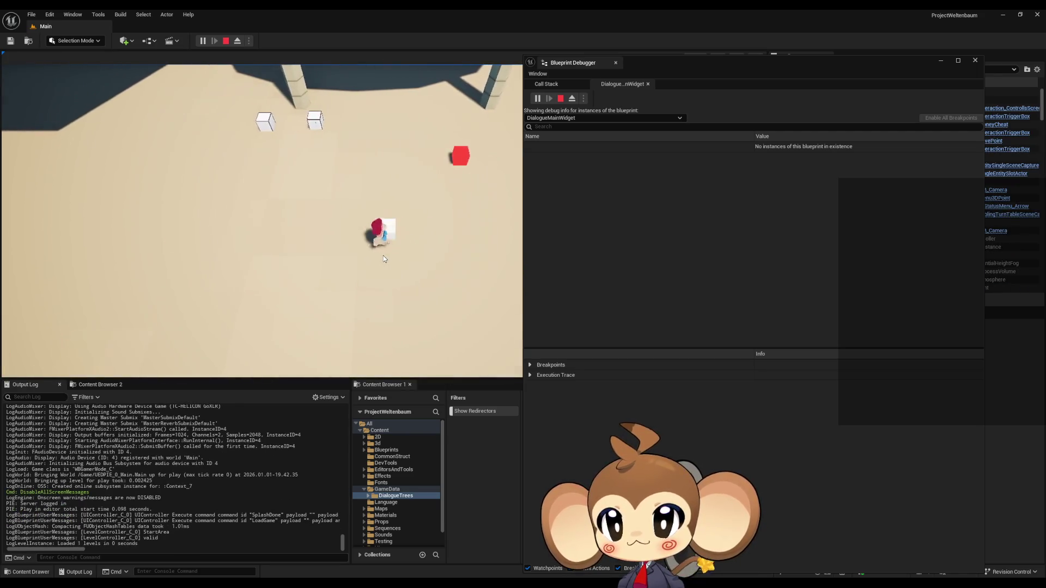
left_click(531, 145)
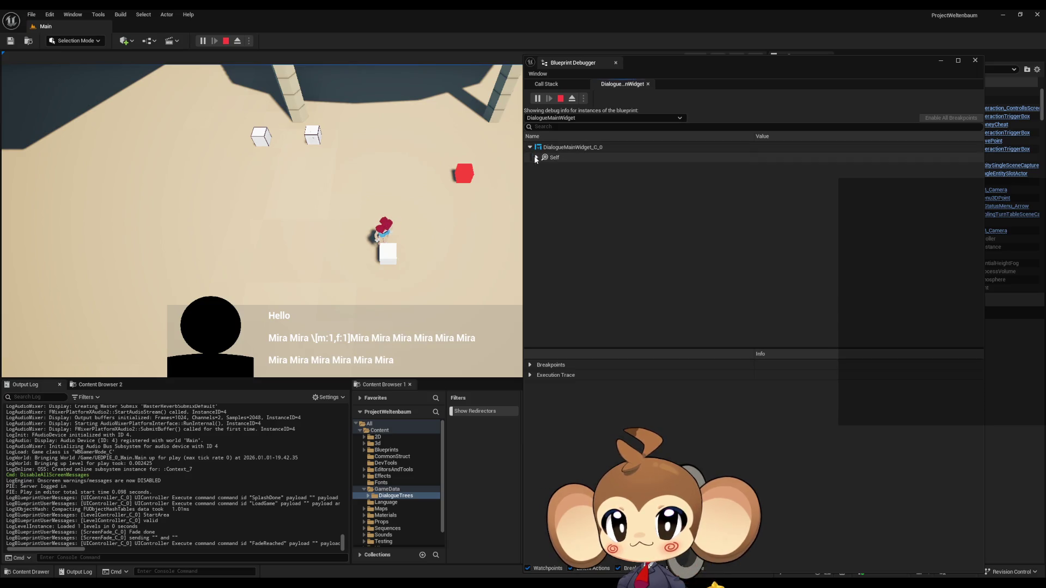
left_click(537, 154)
scroll(559, 213, "down", 3)
scroll(559, 213, "down", 10)
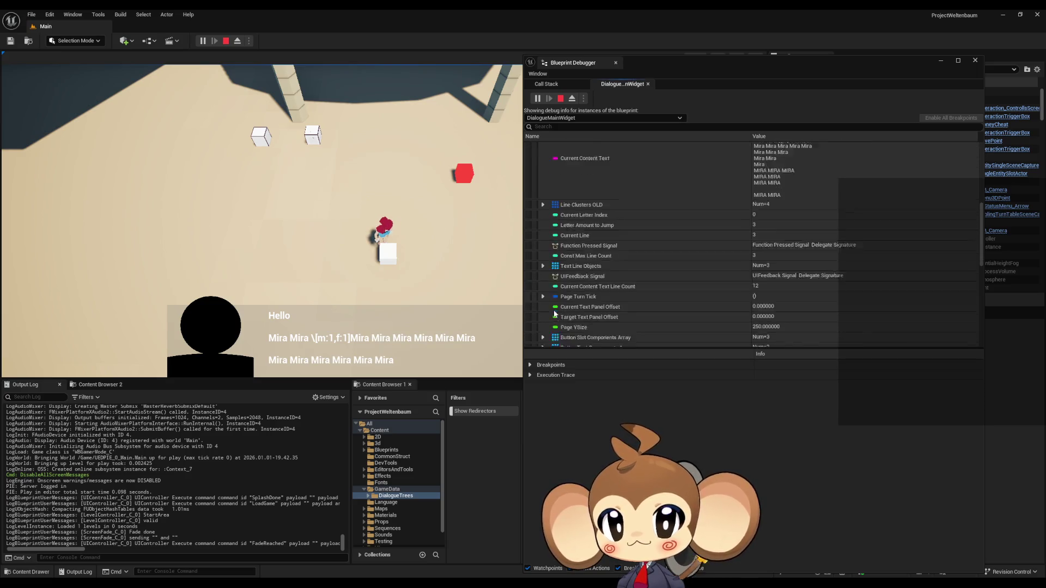
Expand Line Clusters [2] down to its string's Payload, check the command, then collapse it.
left_click(543, 292)
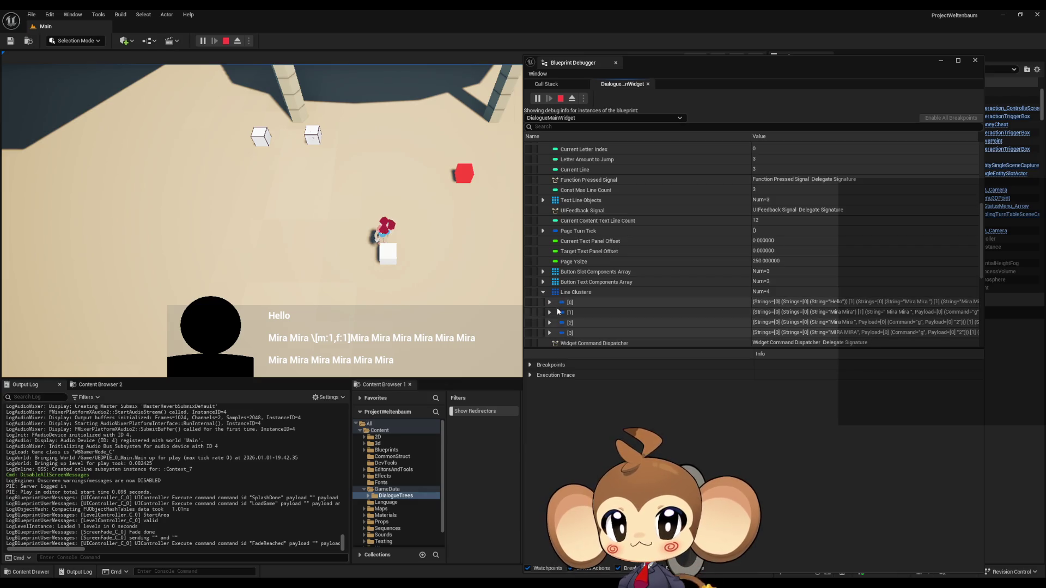
left_click(548, 322)
scroll(553, 315, "down", 3)
left_click(556, 293)
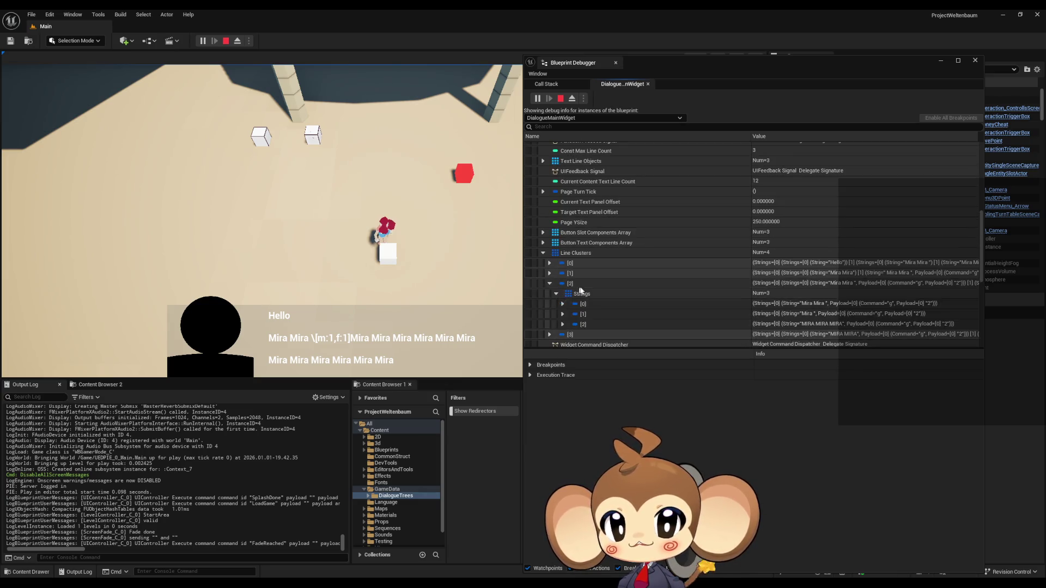
scroll(568, 283, "down", 2)
left_click(563, 278)
left_click(568, 287)
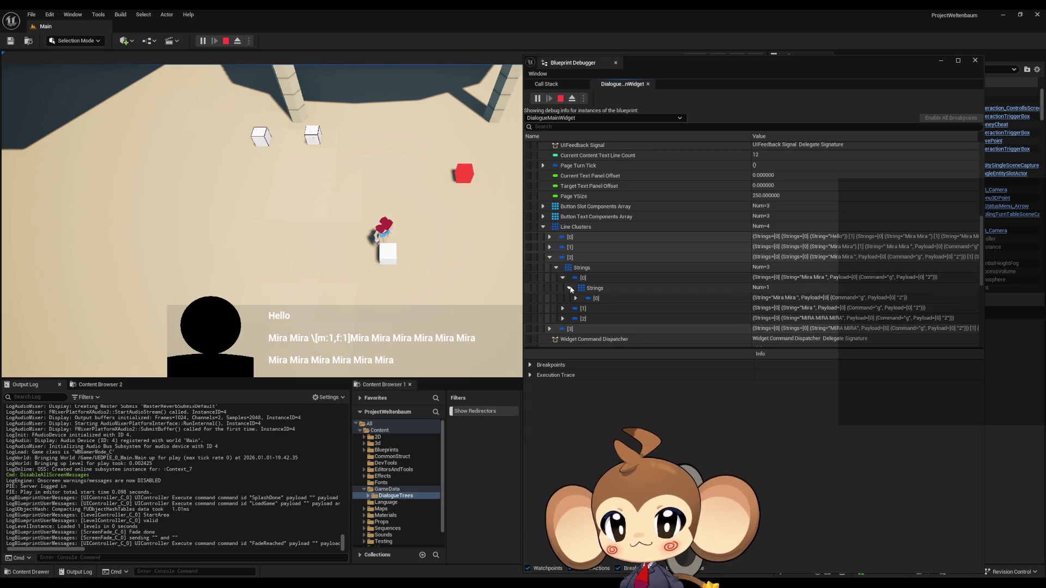
left_click(576, 297)
left_click(706, 322)
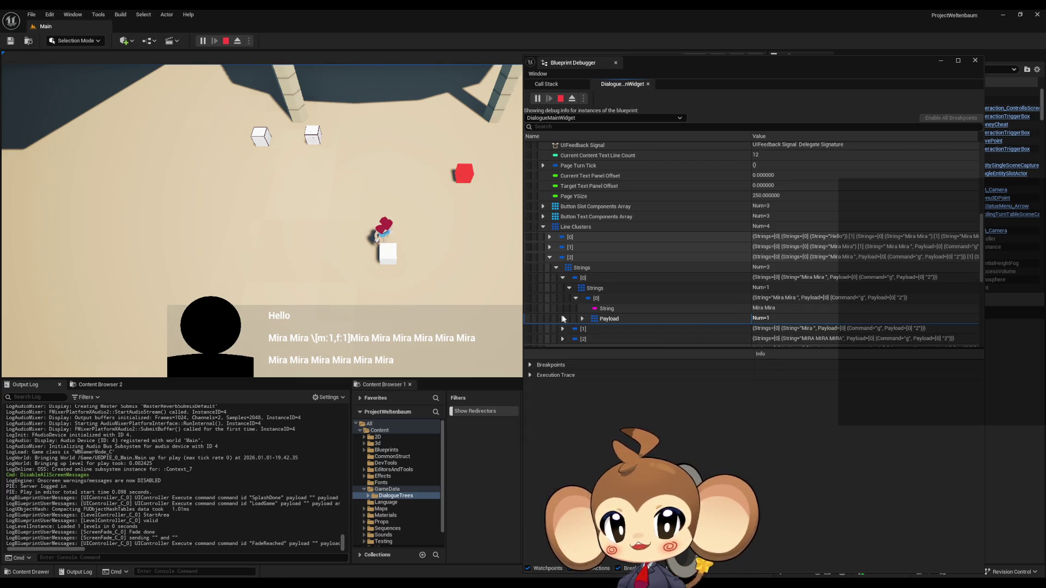
left_click(583, 321)
scroll(702, 292, "down", 2)
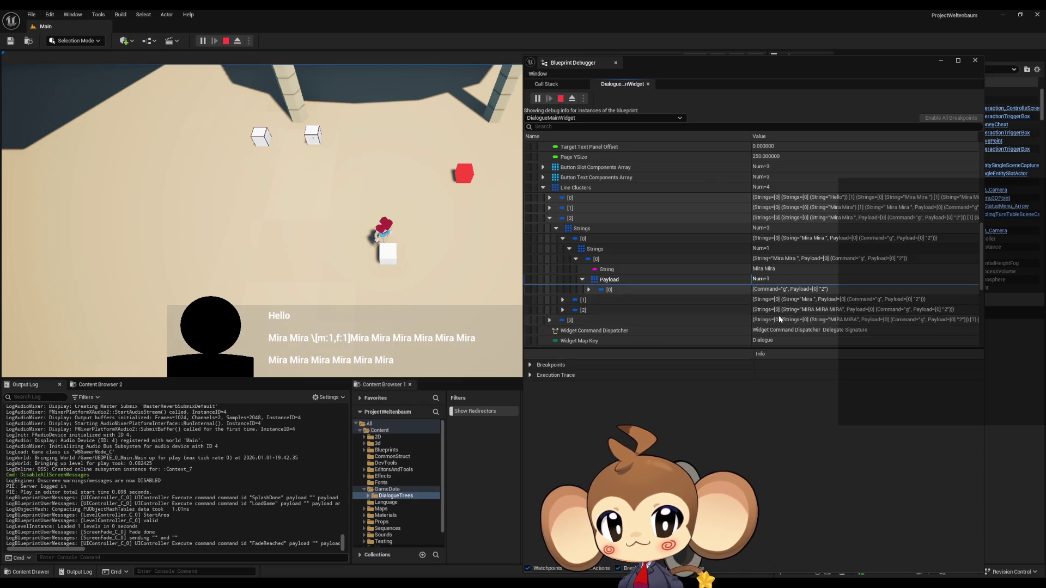
left_click(800, 290)
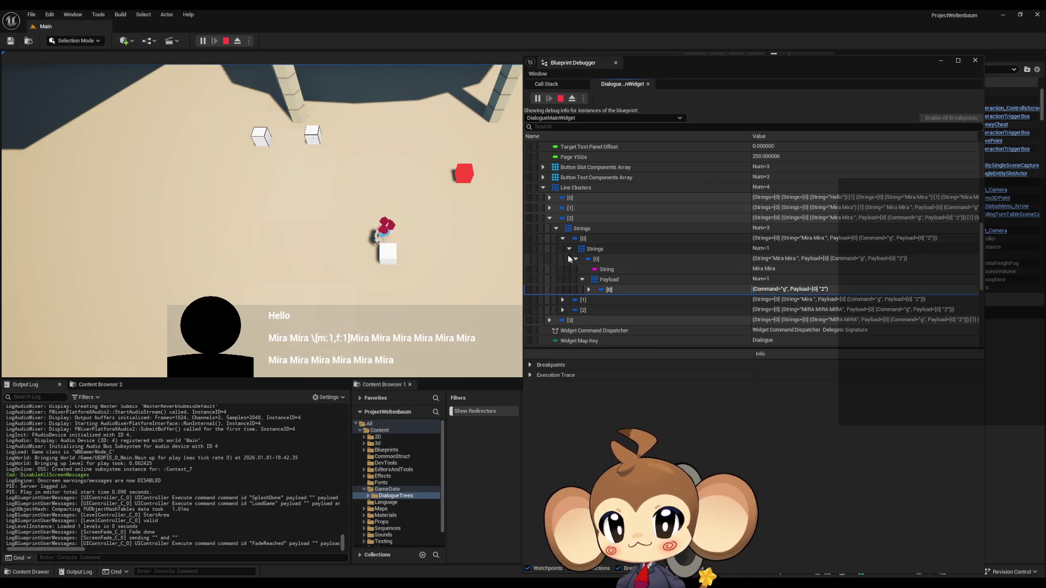
left_click(556, 228)
left_click(549, 218)
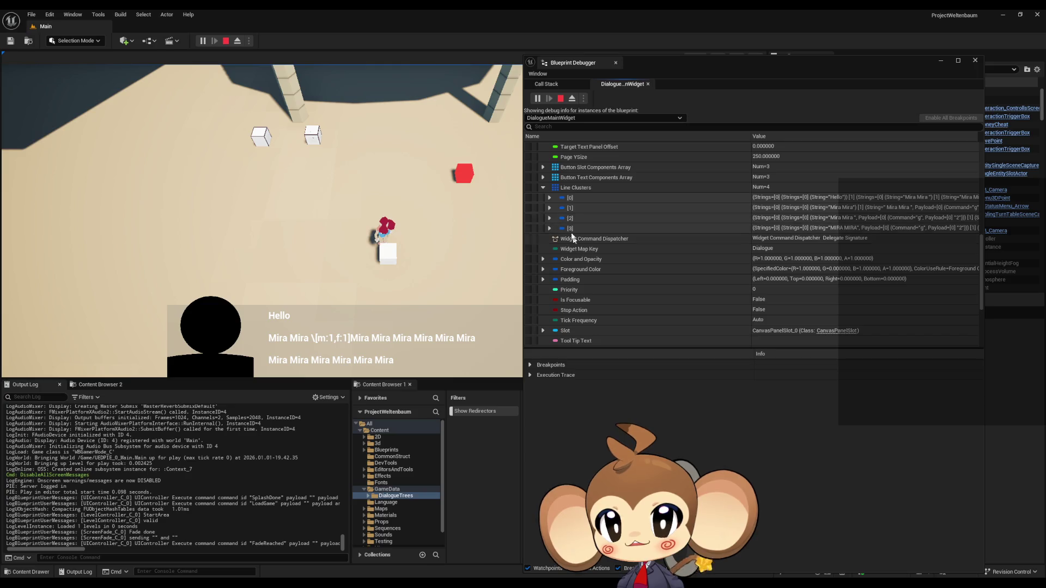
Expand Line Clusters [1] to reveal its Mira Mira string and payload, then collapse it.
left_click(549, 208)
left_click(556, 218)
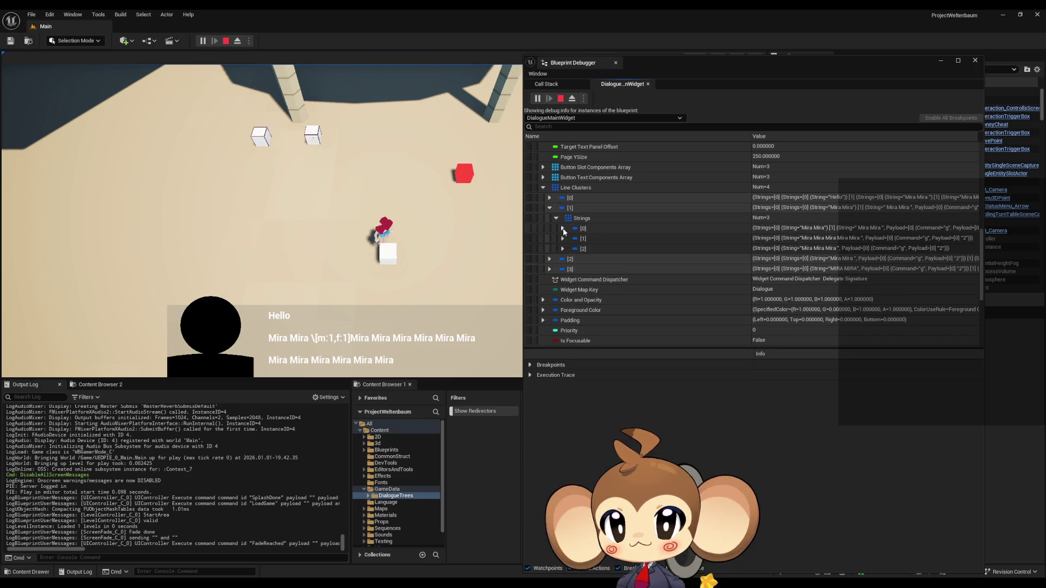
left_click(562, 228)
left_click(569, 238)
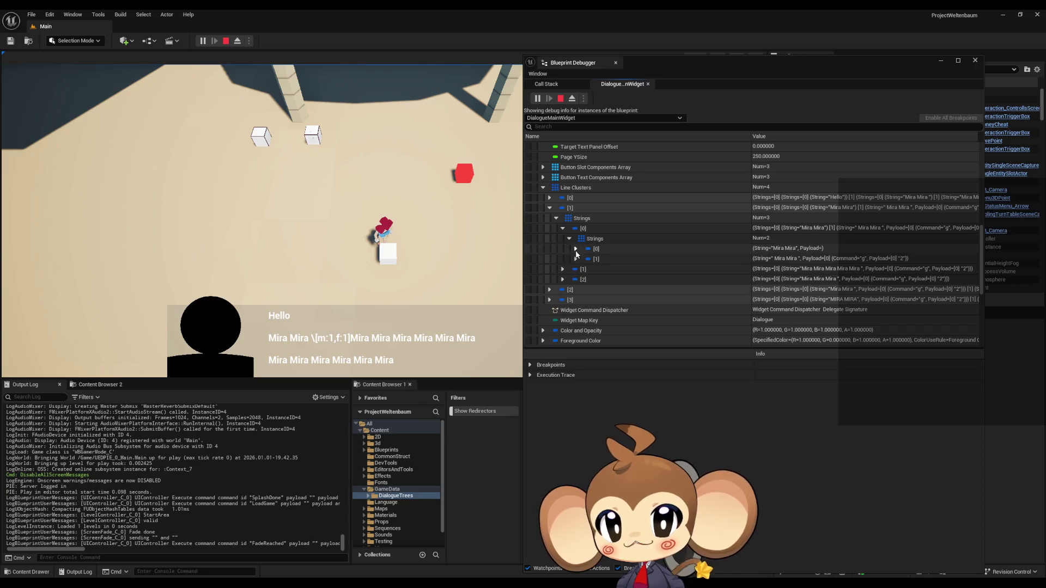
left_click(576, 249)
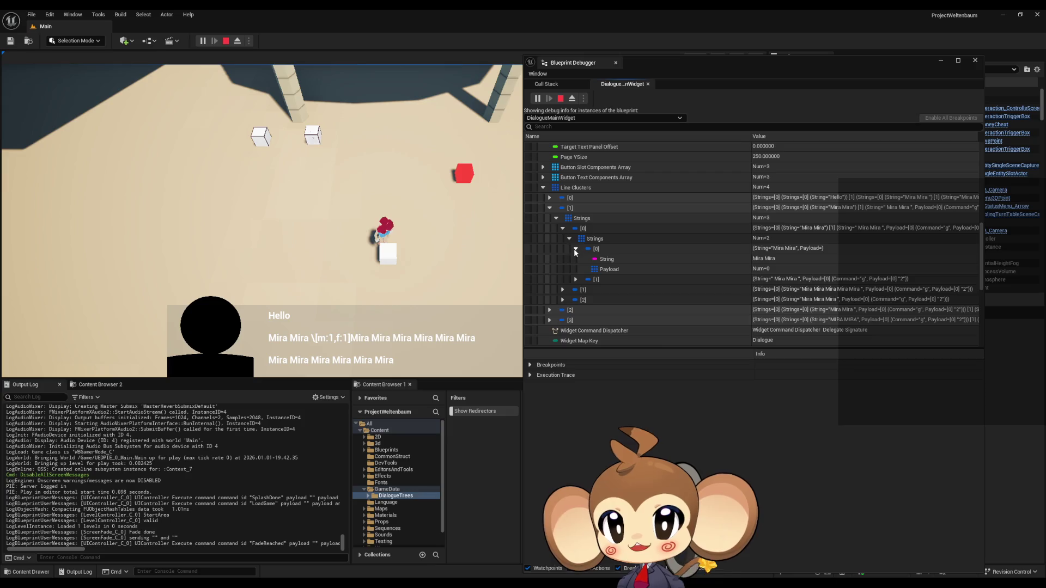
left_click(575, 249)
left_click(569, 239)
left_click(563, 228)
left_click(556, 218)
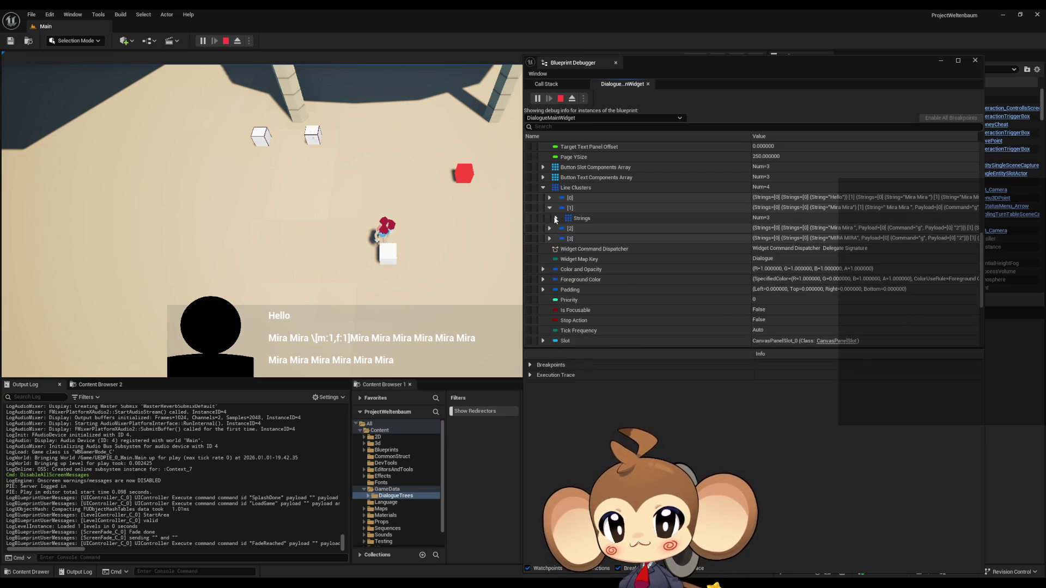
left_click(549, 207)
Re-examine Line Clusters [2]'s Mira Mira entry with its g payload, then collapse it.
left_click(549, 217)
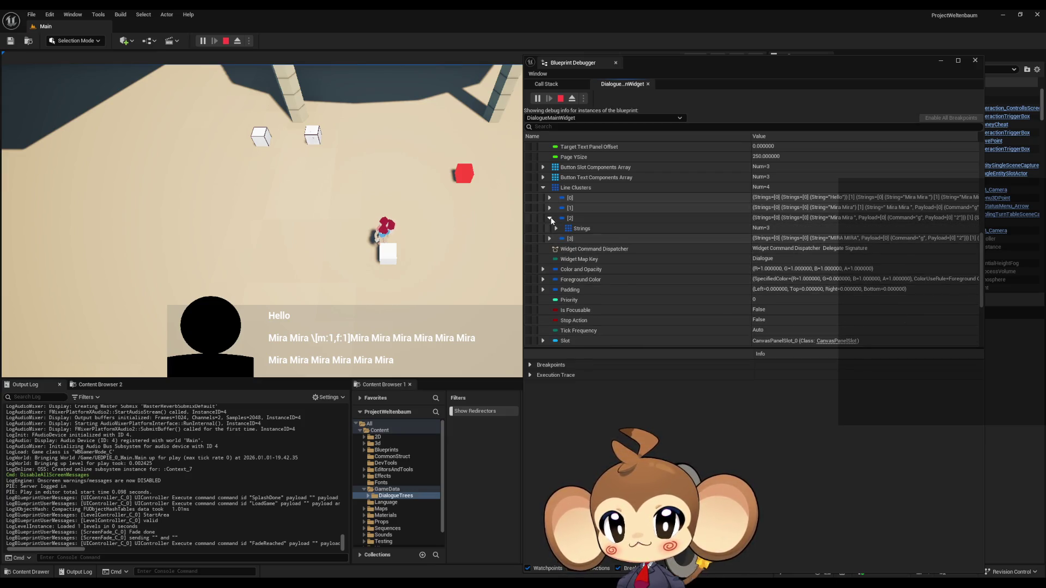
left_click(556, 228)
left_click(569, 249)
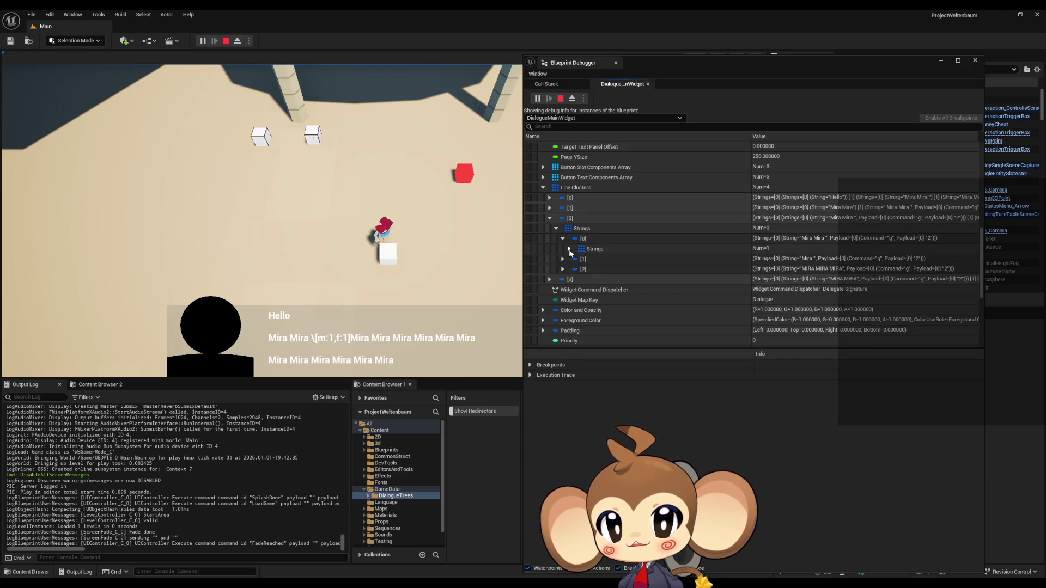
left_click(569, 249)
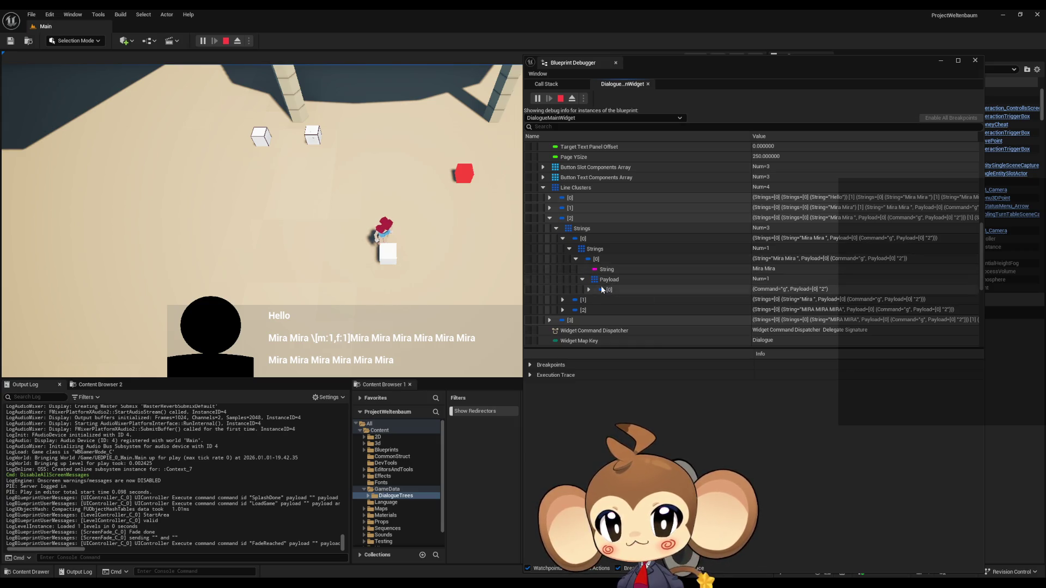
left_click(574, 258)
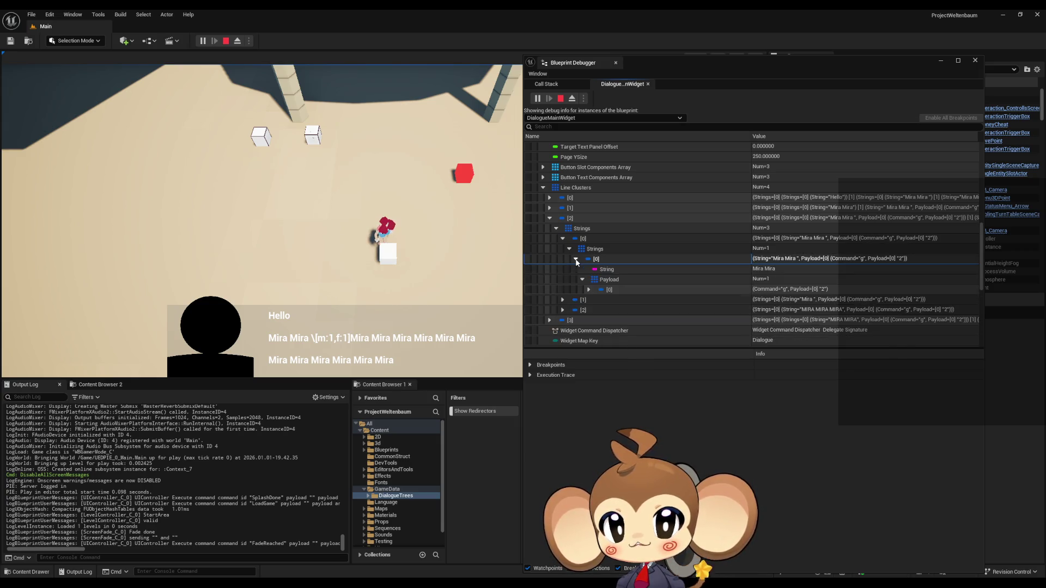
left_click(583, 280)
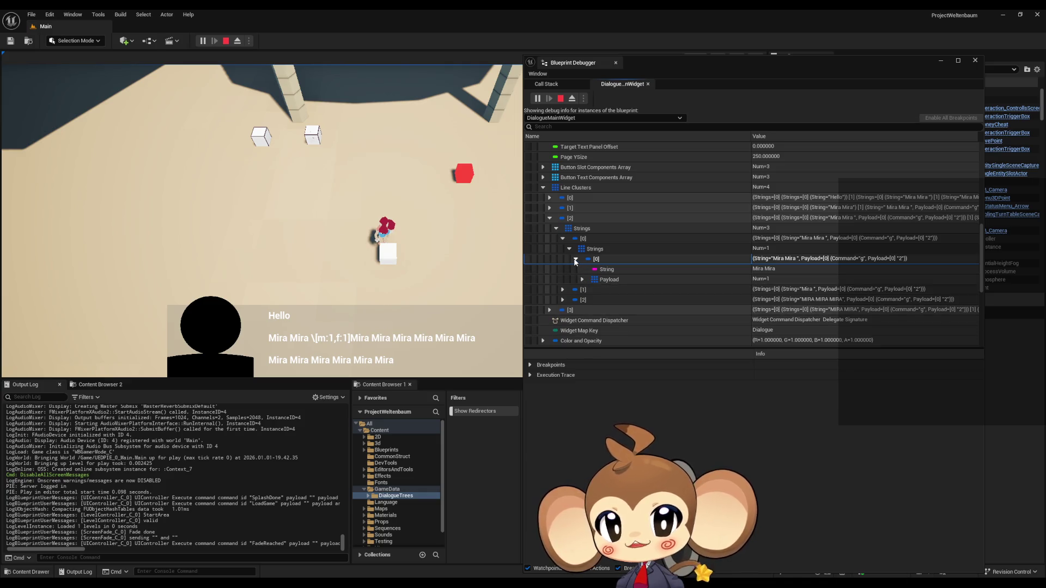
left_click(575, 259)
left_click(548, 219)
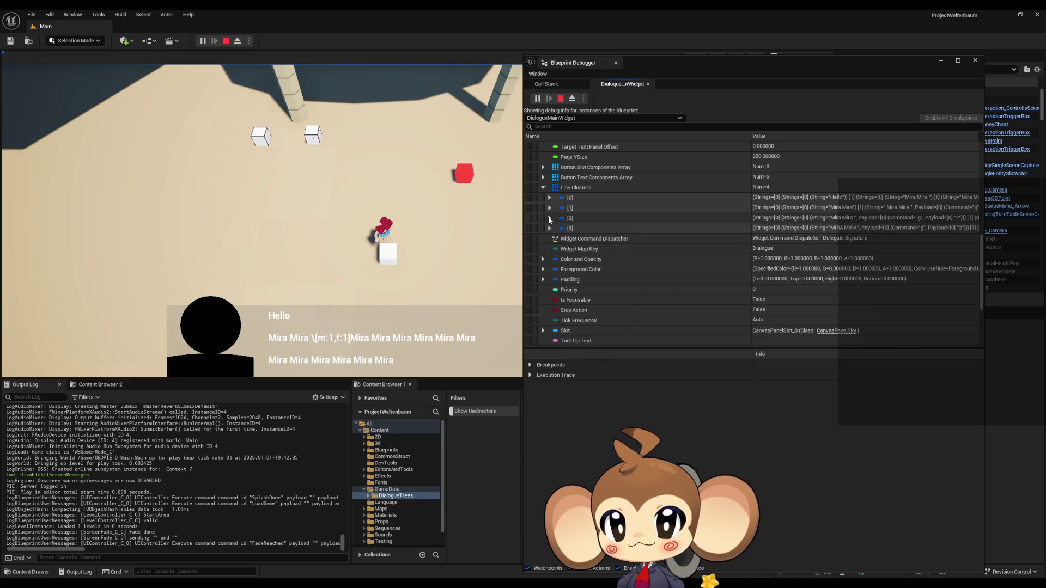
Expand Line Clusters [0]'s third string to show its m and f payload commands.
left_click(549, 199)
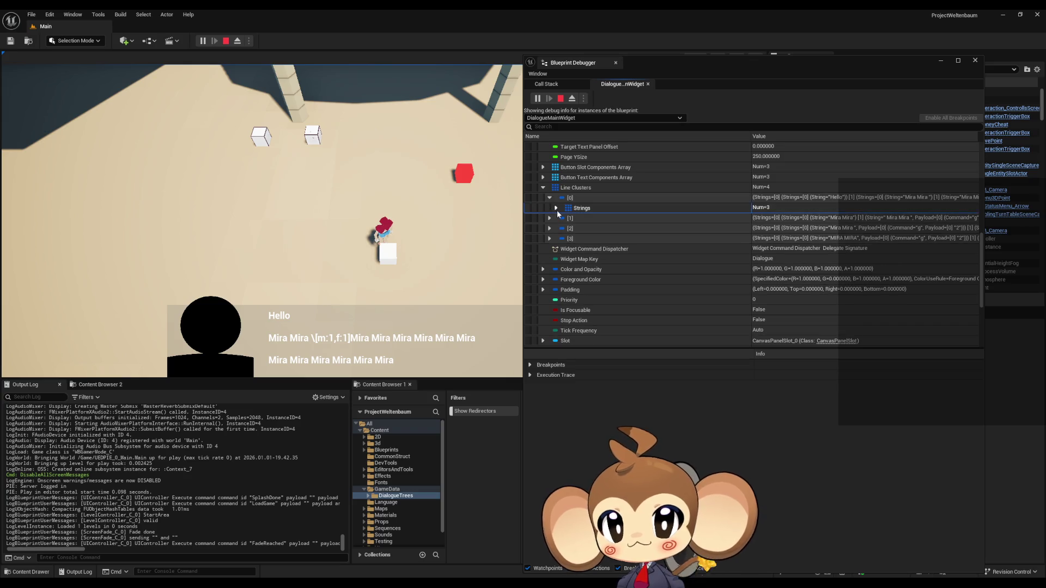
left_click(556, 208)
left_click(562, 239)
left_click(569, 249)
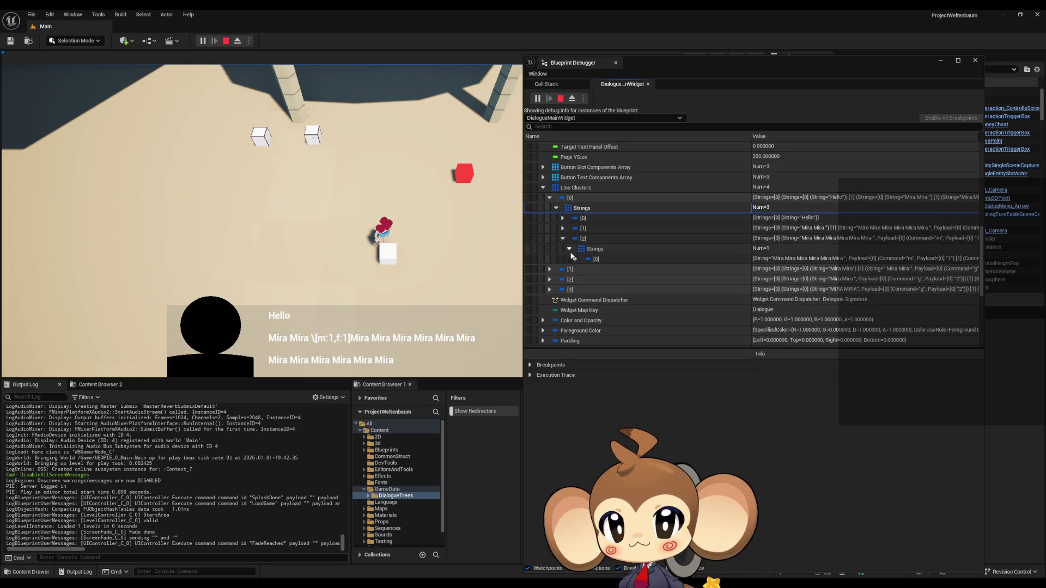
left_click(575, 259)
left_click(581, 279)
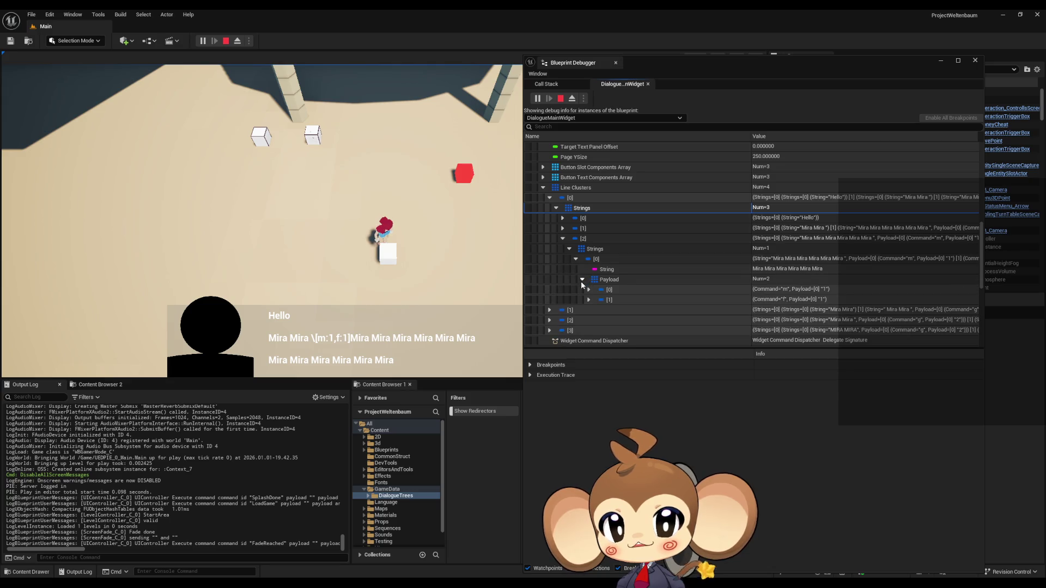
left_click(562, 240)
Check Line Clusters [1]'s Mira Mira entry has no payload, then stop the play session.
left_click(549, 249)
left_click(556, 259)
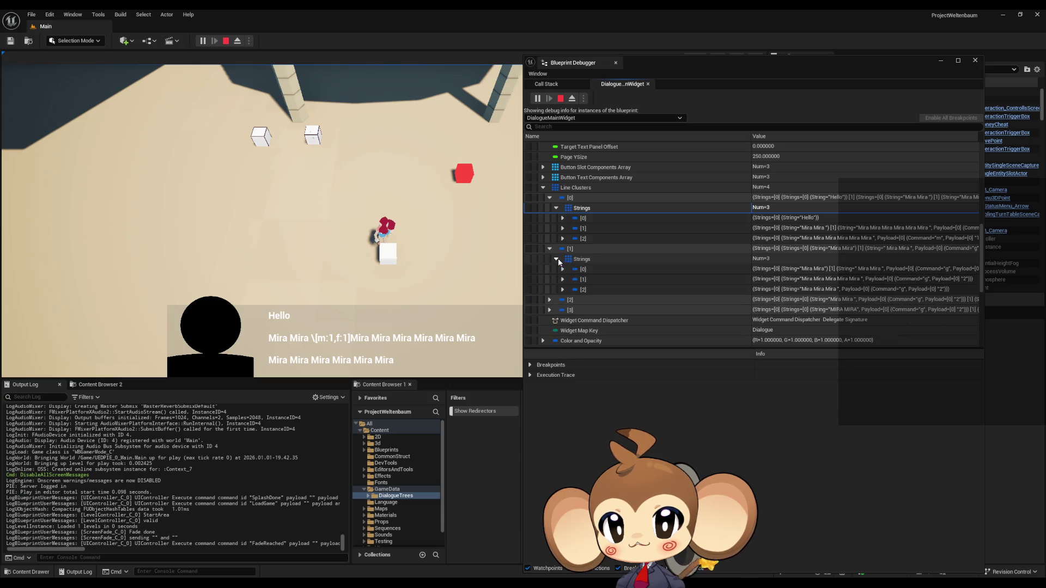
left_click(563, 269)
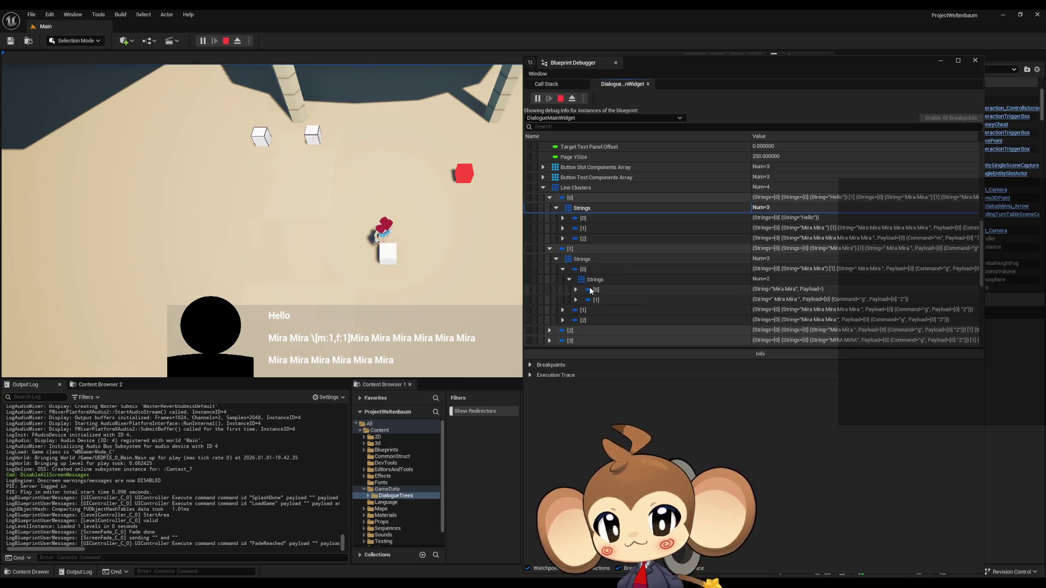
left_click(612, 290)
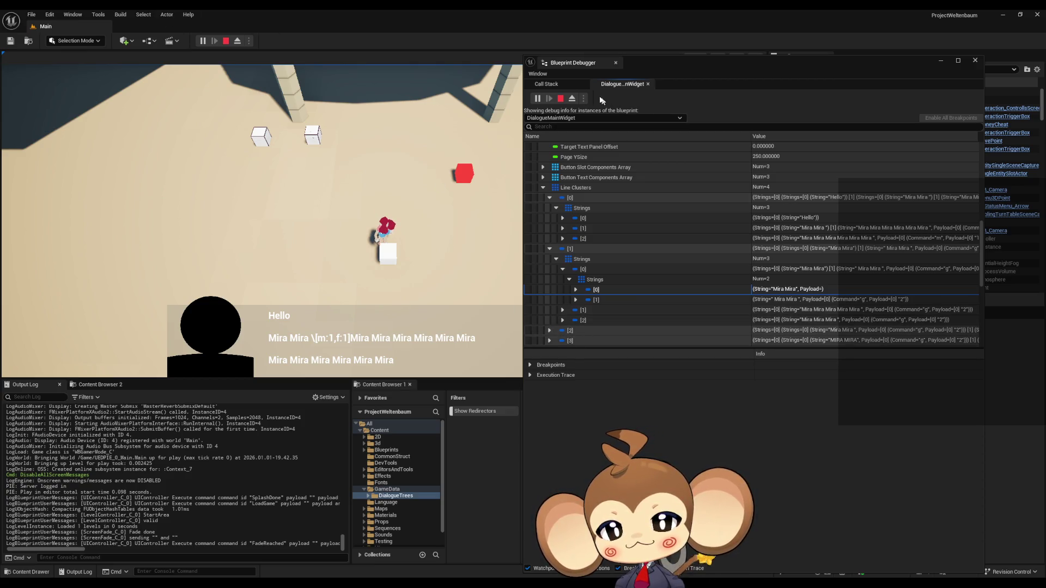
left_click(559, 100)
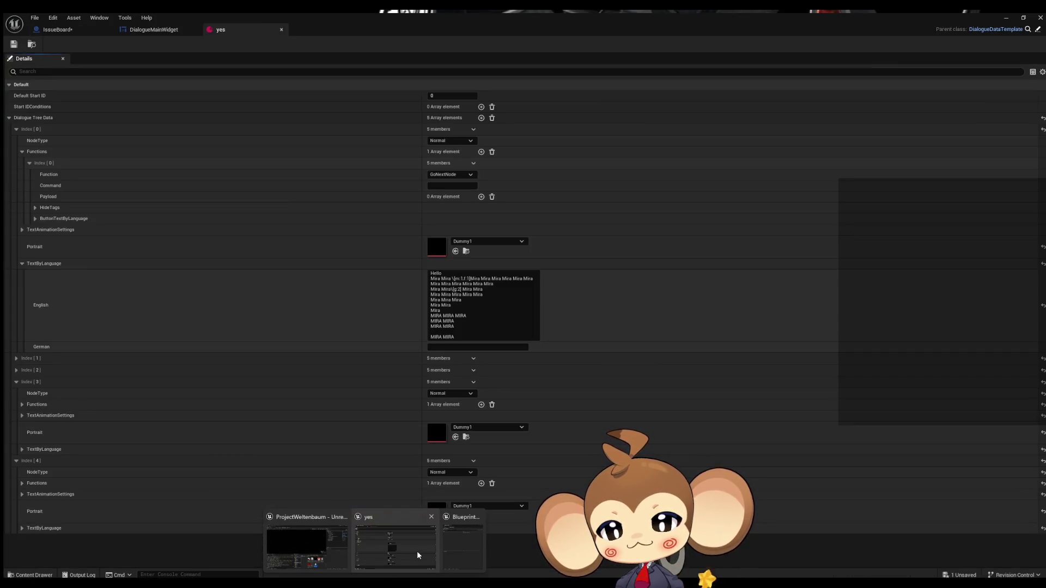
Centre the Split and Parse Into Array nodes in FillLineClusterArray, then return to the yes asset.
left_click(417, 550)
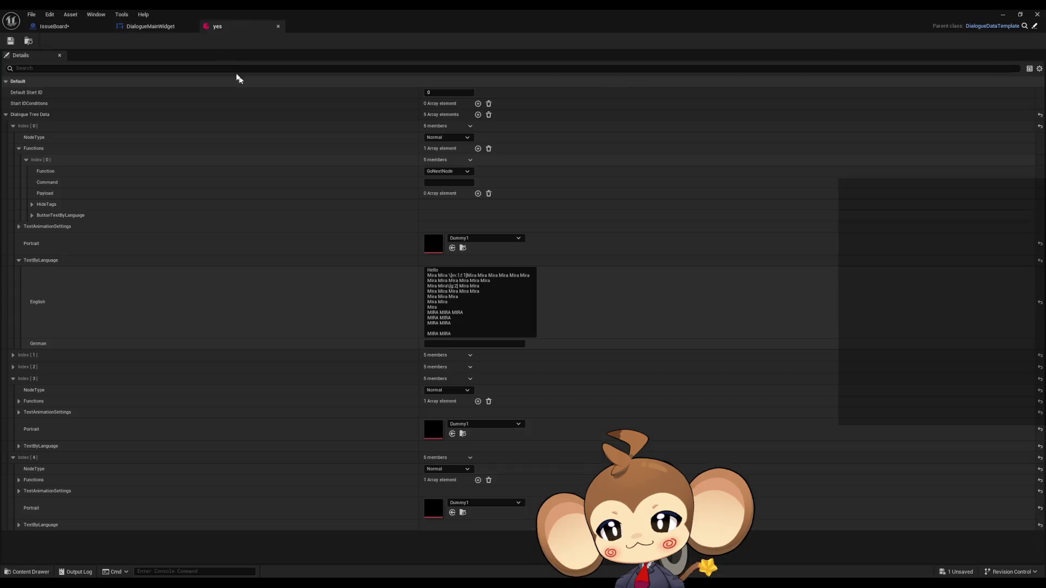
left_click(164, 30)
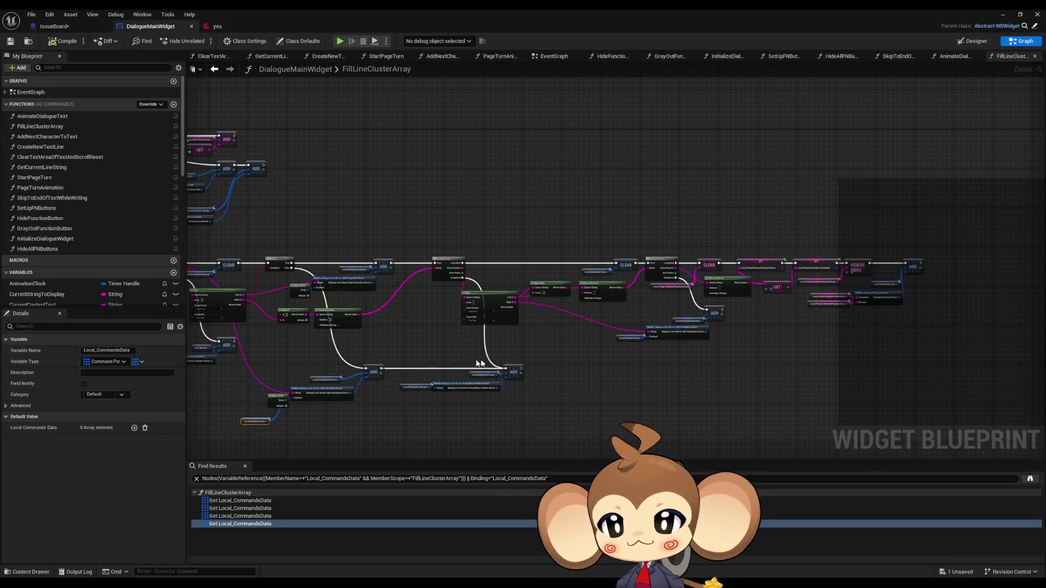
scroll(478, 364, "up", 2)
left_click(544, 332)
scroll(499, 358, "up", 2)
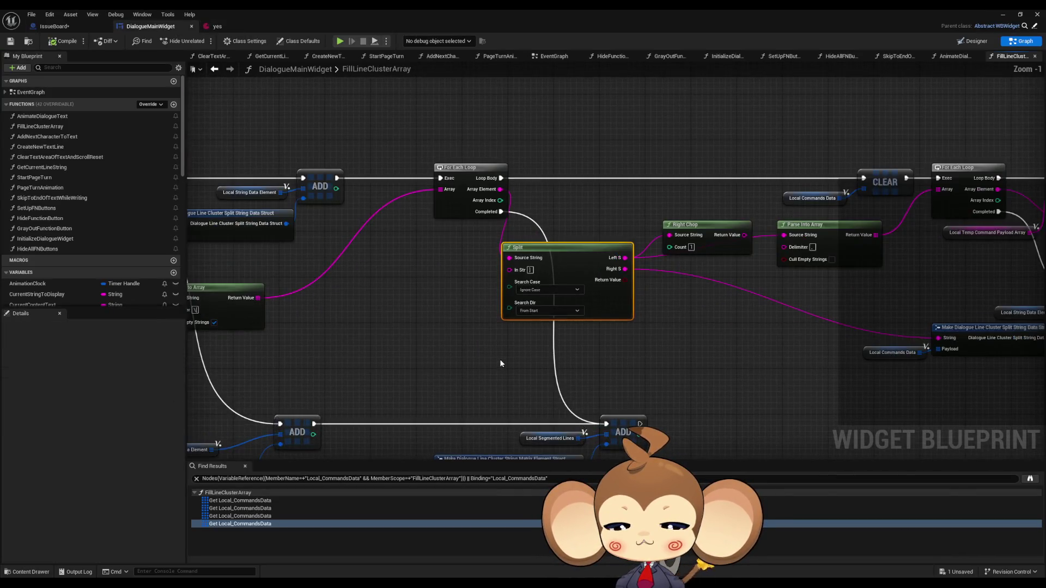
mouse_move(501, 363)
left_mouse_down()
mouse_move(631, 366)
mouse_move(921, 316)
mouse_move(620, 311)
left_mouse_up()
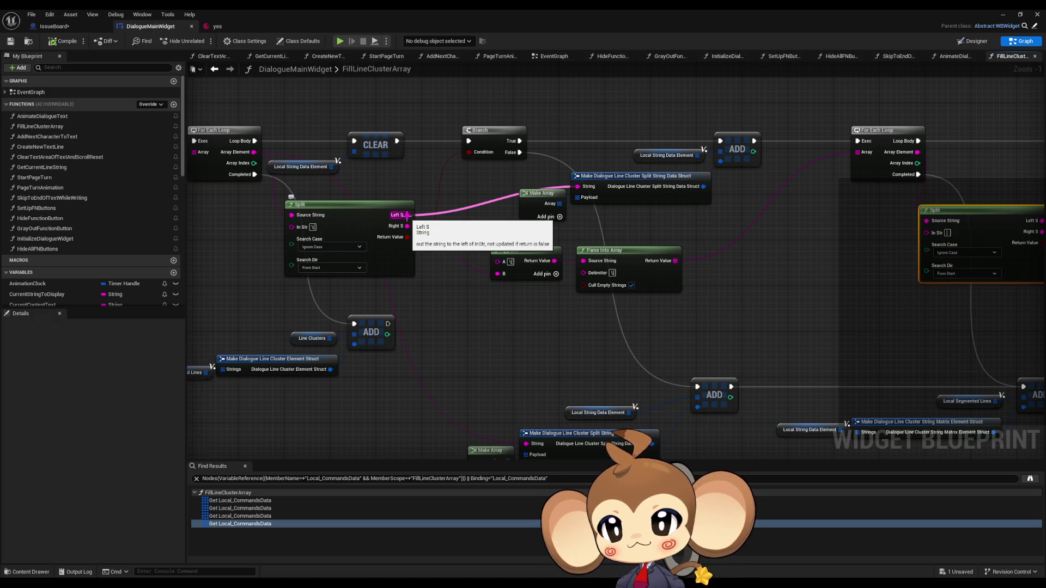
mouse_move(492, 337)
left_mouse_down()
mouse_move(685, 338)
mouse_move(723, 312)
mouse_move(715, 304)
left_mouse_up()
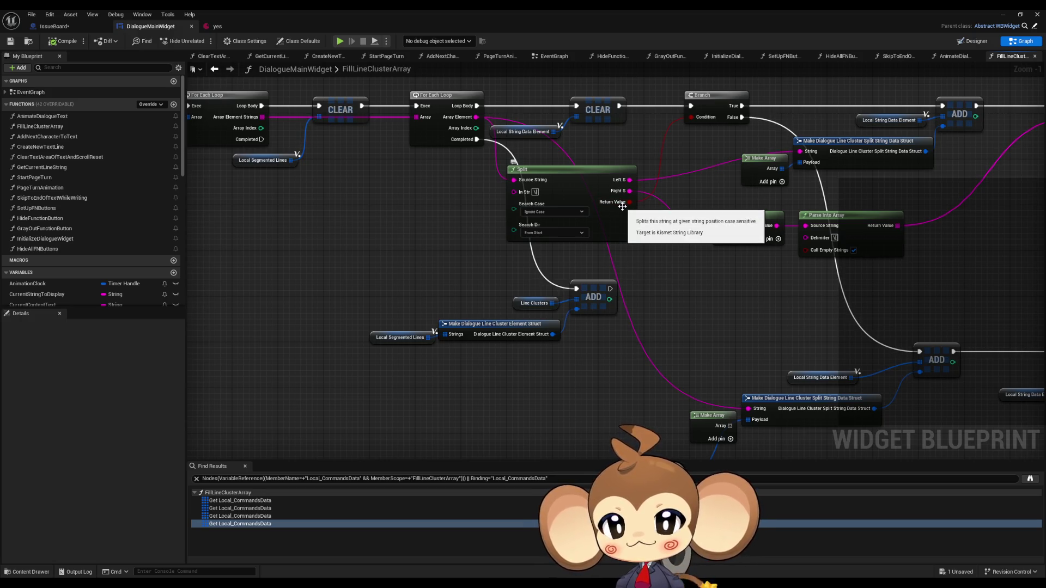
left_click(587, 172)
left_click_drag(587, 172, 582, 223)
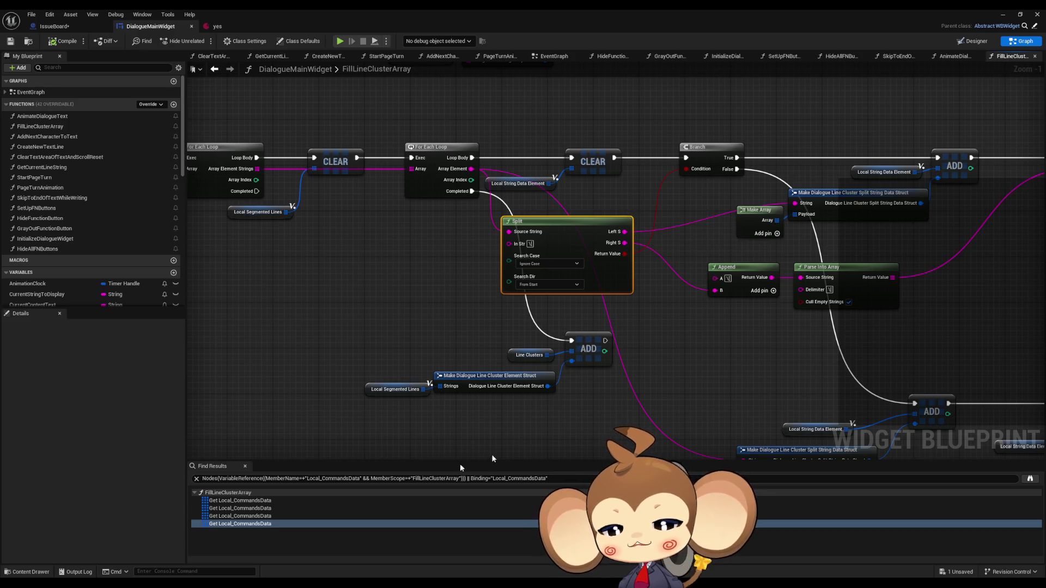
left_click(216, 26)
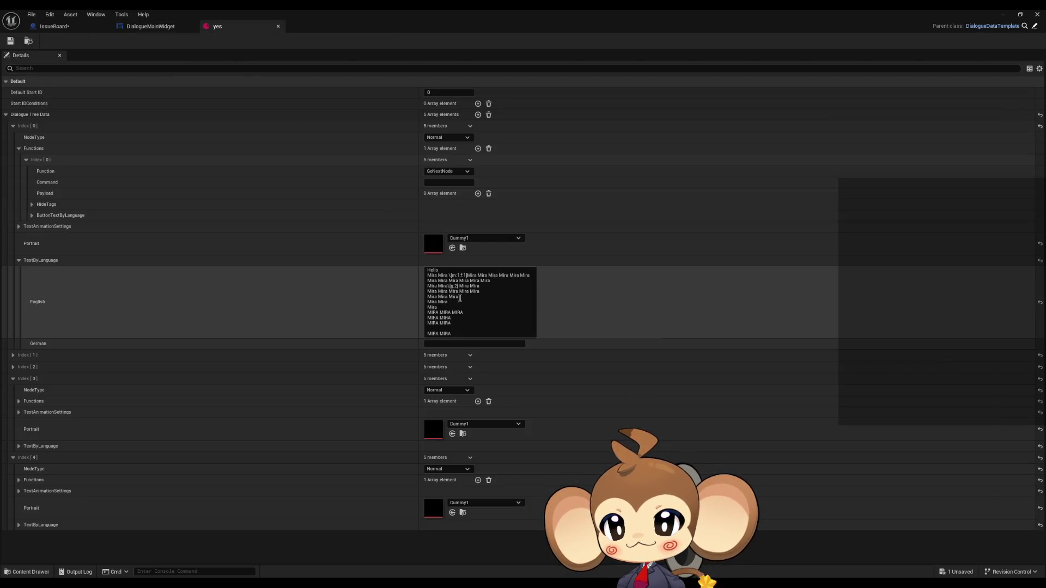
Check the g:2 line in the yes asset, then survey the string element, ADD and struct nodes.
left_click_drag(458, 287, 427, 287)
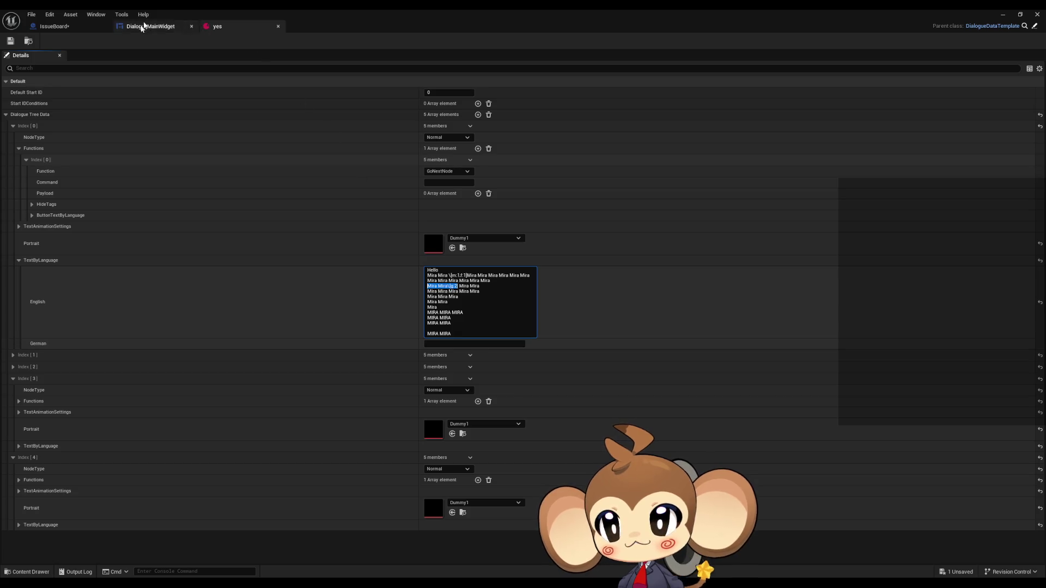
left_click(149, 28)
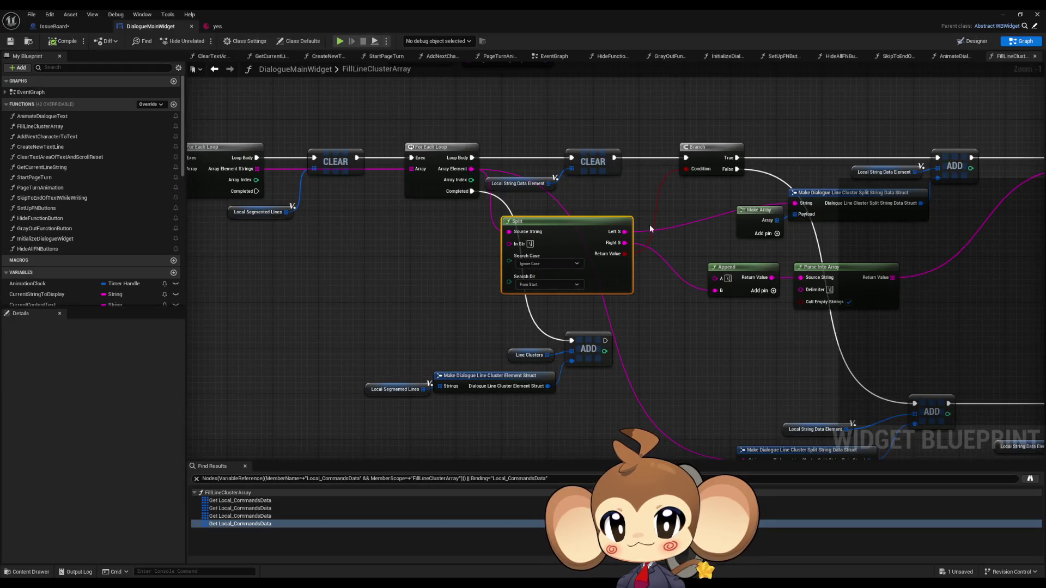
mouse_move(747, 131)
left_mouse_down()
mouse_move(926, 194)
mouse_move(934, 207)
left_mouse_up()
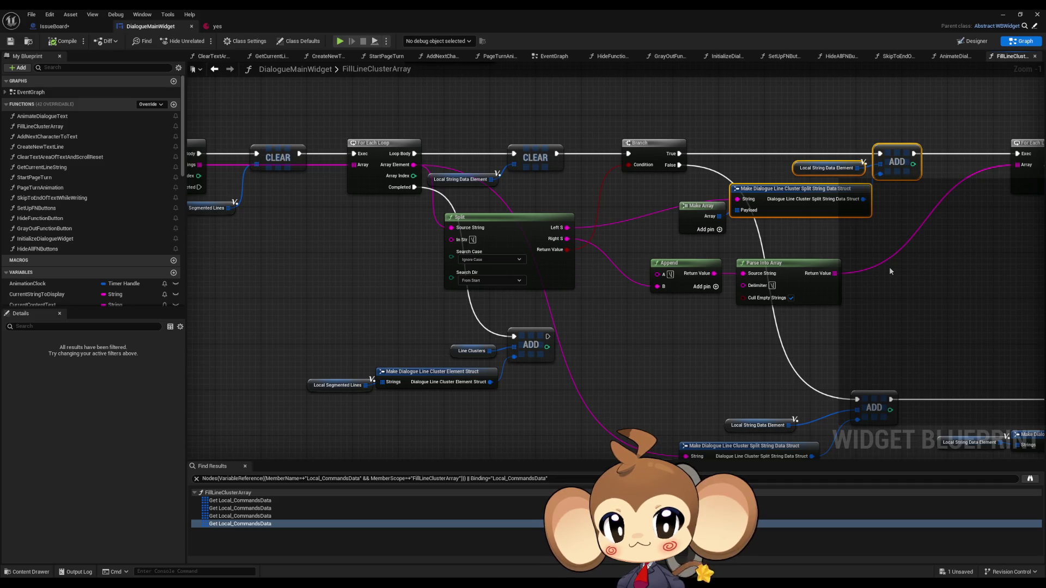
left_click_drag(885, 267, 816, 224)
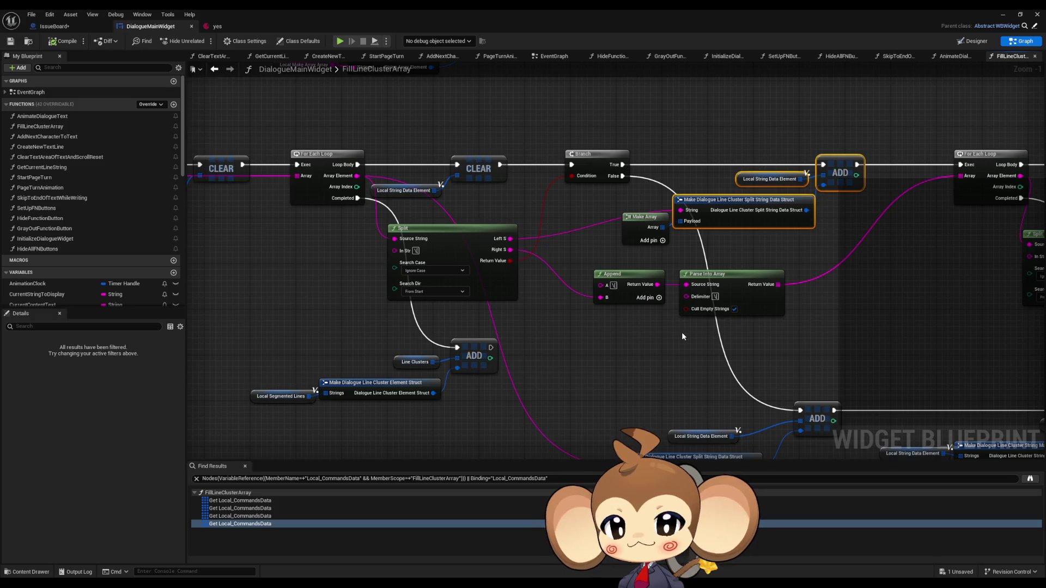
left_click(614, 342)
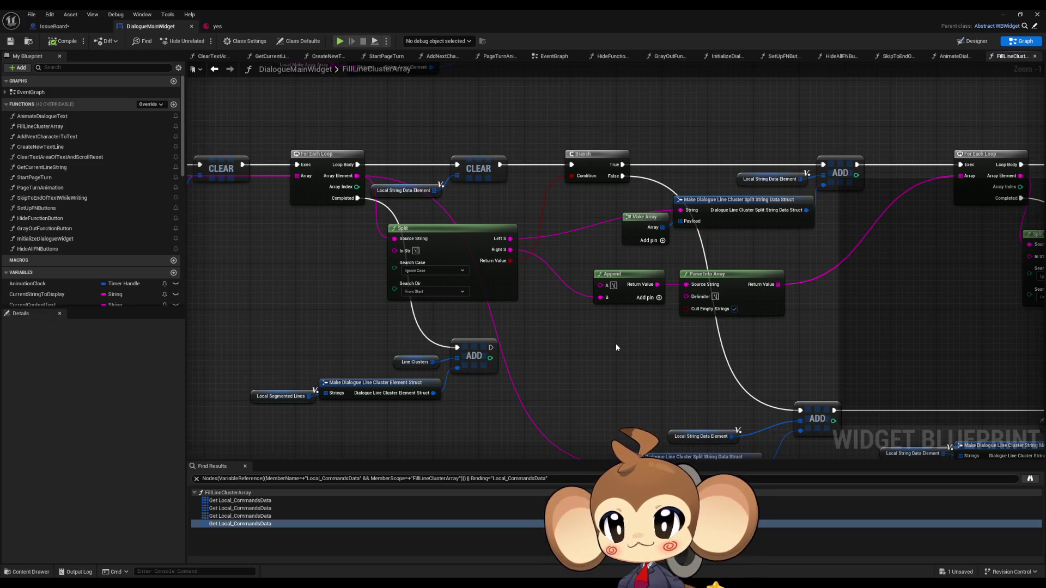
left_click_drag(497, 357, 459, 277)
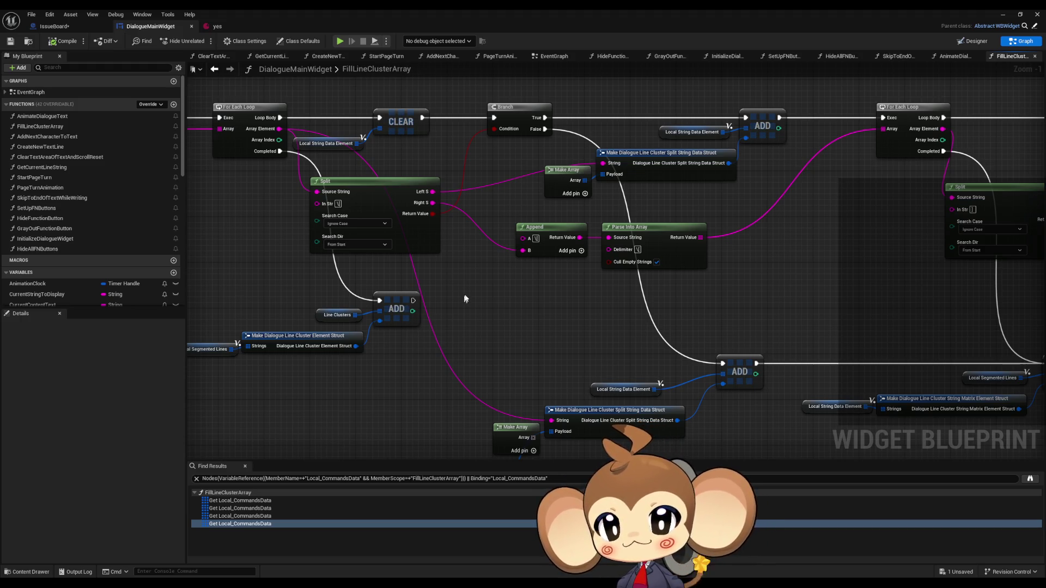
mouse_move(463, 295)
left_mouse_down()
mouse_move(488, 286)
mouse_move(418, 273)
left_mouse_up()
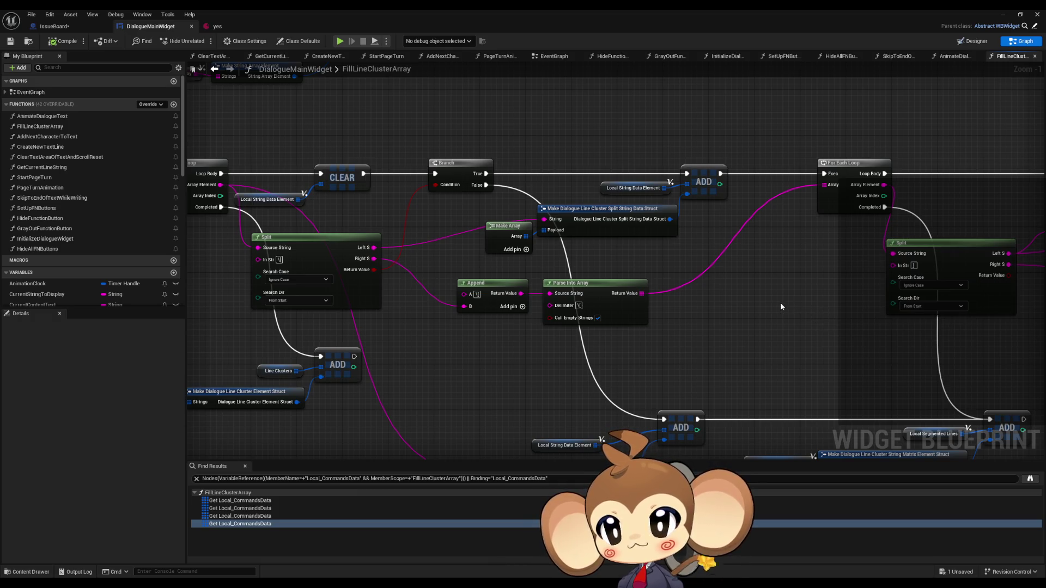
left_click_drag(751, 356, 900, 352)
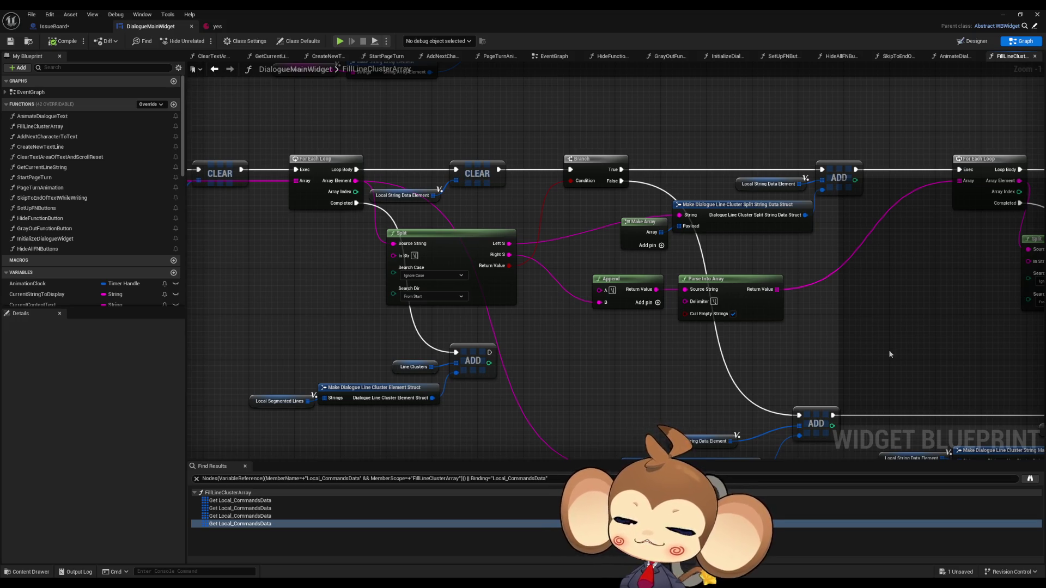
left_click_drag(887, 355, 802, 344)
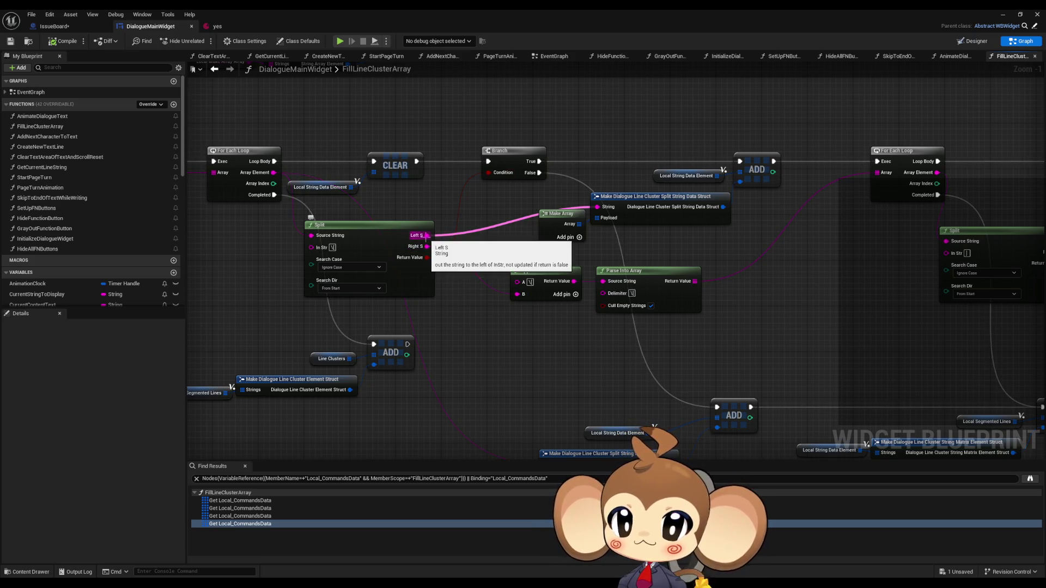
Locate the upper Make Array node and the Local Commands Data getter below it.
left_click(558, 214)
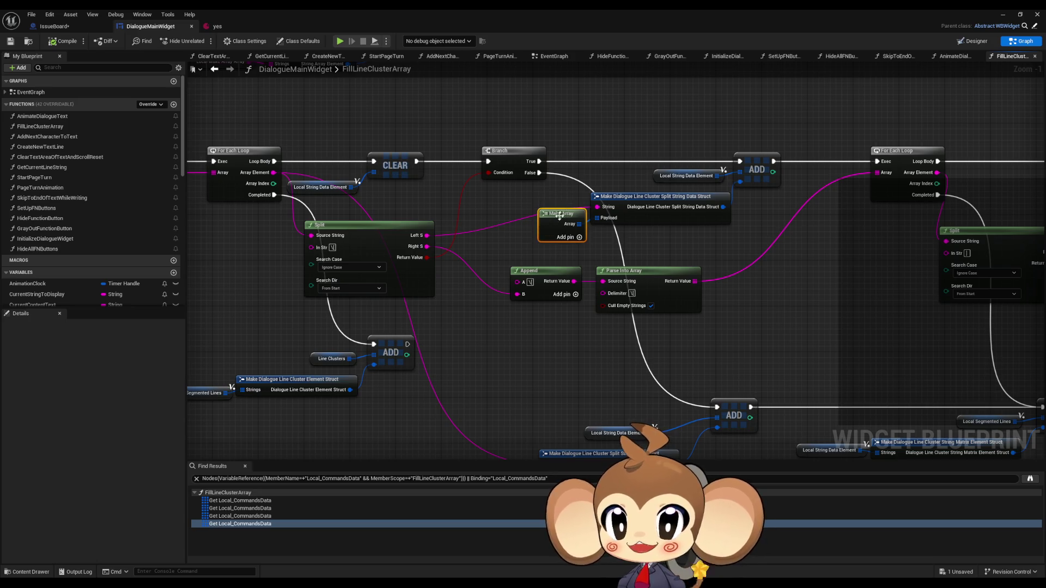
left_click_drag(559, 216, 625, 223)
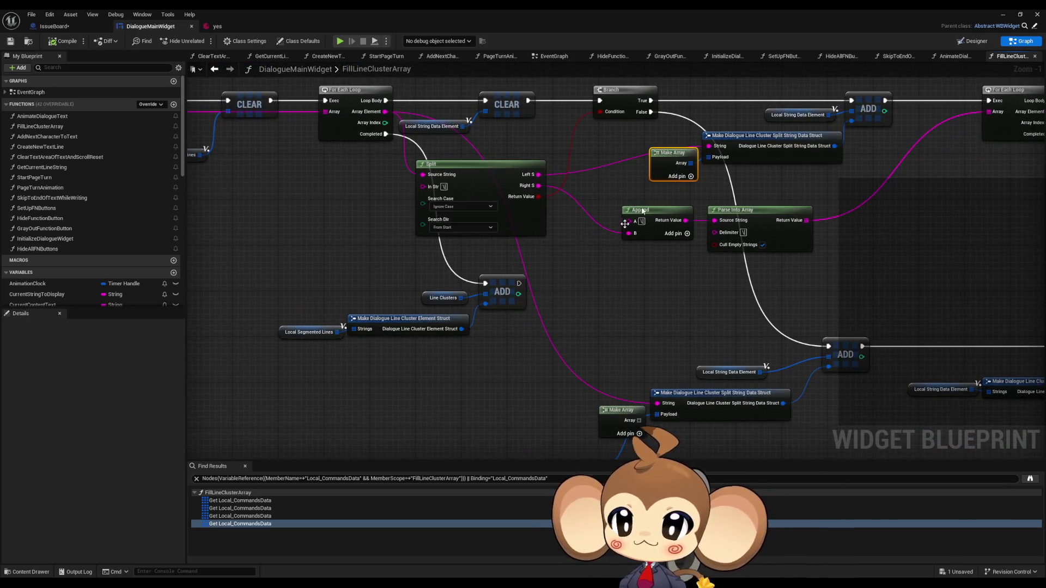
left_click_drag(408, 316, 626, 236)
scroll(625, 235, "down", 1)
mouse_move(535, 386)
left_mouse_down()
mouse_move(578, 437)
mouse_move(575, 277)
left_mouse_up()
scroll(578, 440, "up", 2)
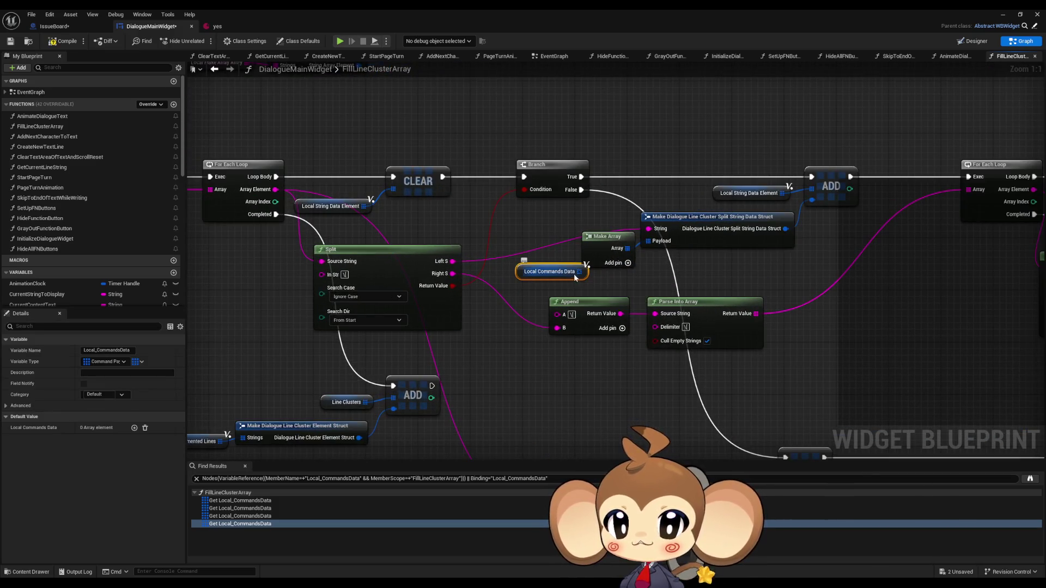
left_click(608, 237)
left_click_drag(622, 305, 623, 155)
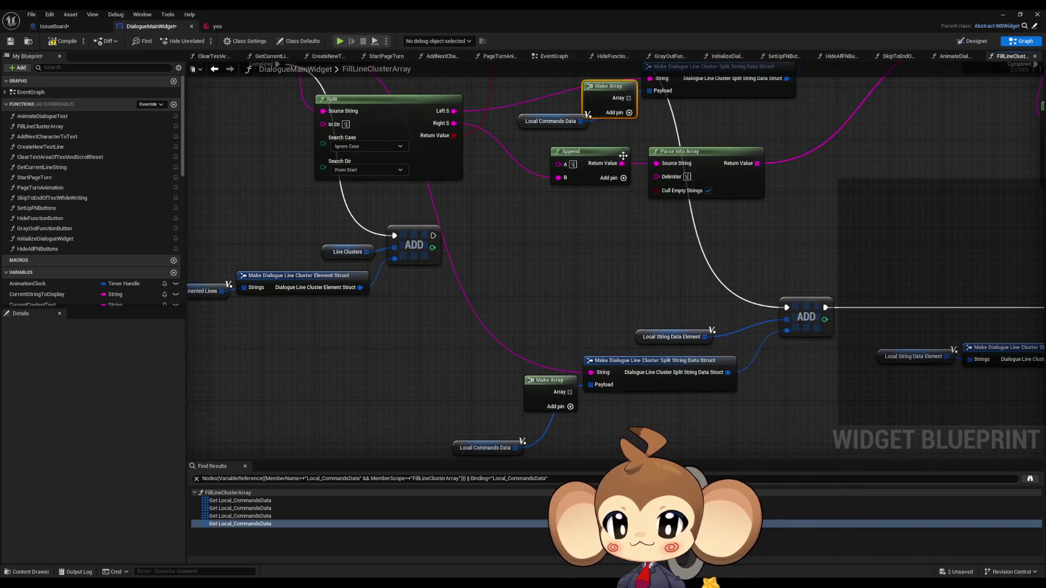
Delete the lower Make Array and place the Local Commands Data getter at the struct's Payload input.
left_click(550, 380)
key("Delete")
left_click_drag(484, 447, 531, 394)
left_click_drag(549, 281, 534, 298)
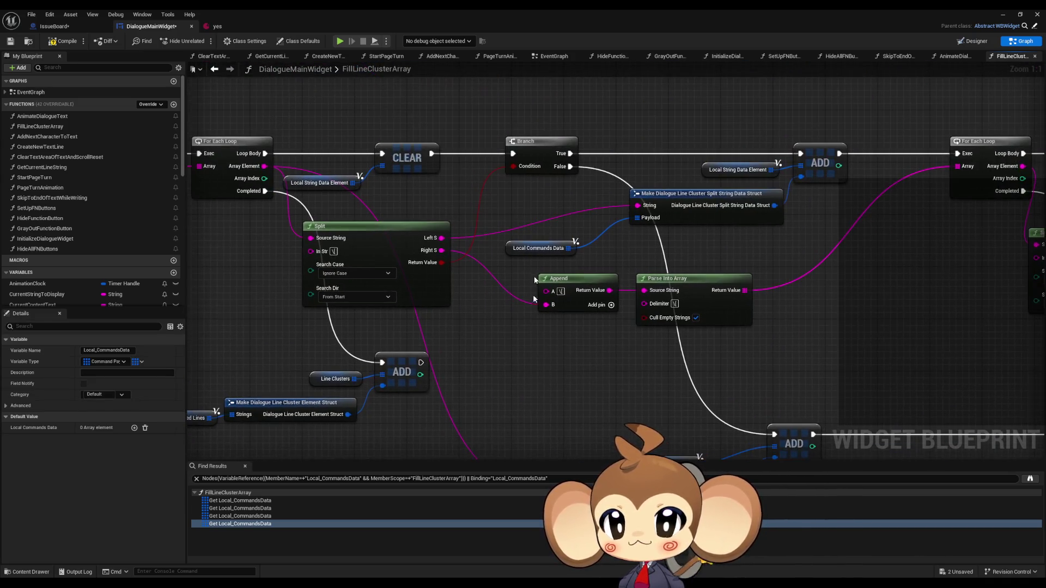
left_click_drag(523, 249, 562, 229)
left_click(551, 215)
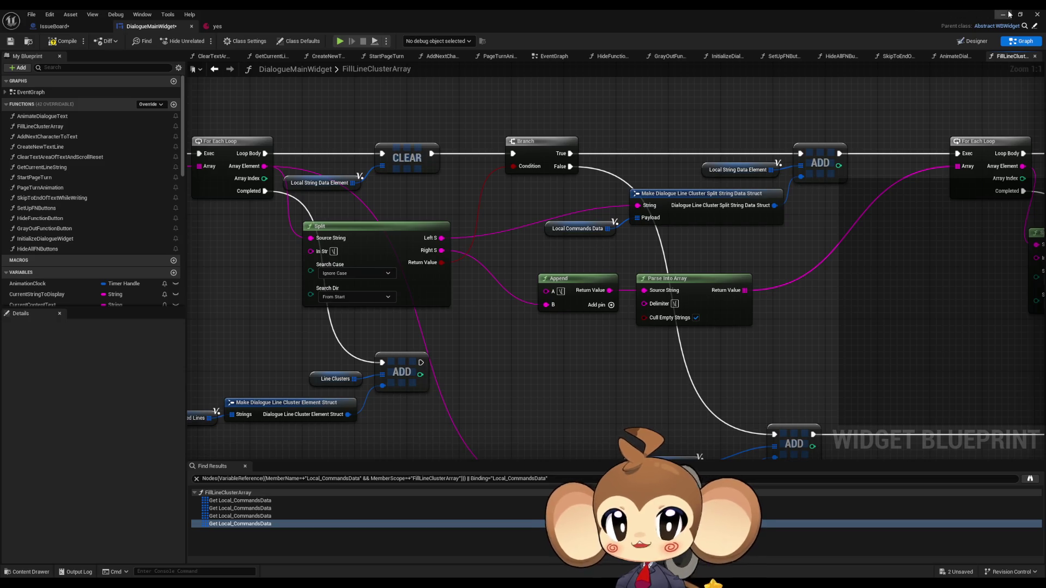
left_click(1008, 14)
Start play, load the saved game and expand the widget's Line Clusters array in the debugger.
left_click(202, 40)
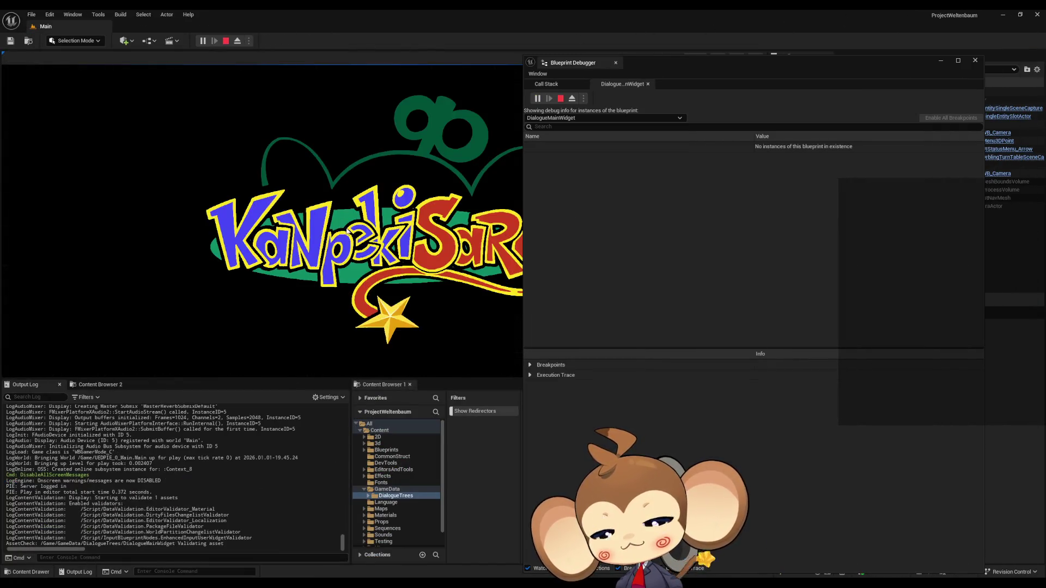
left_click(364, 250)
left_click(173, 322)
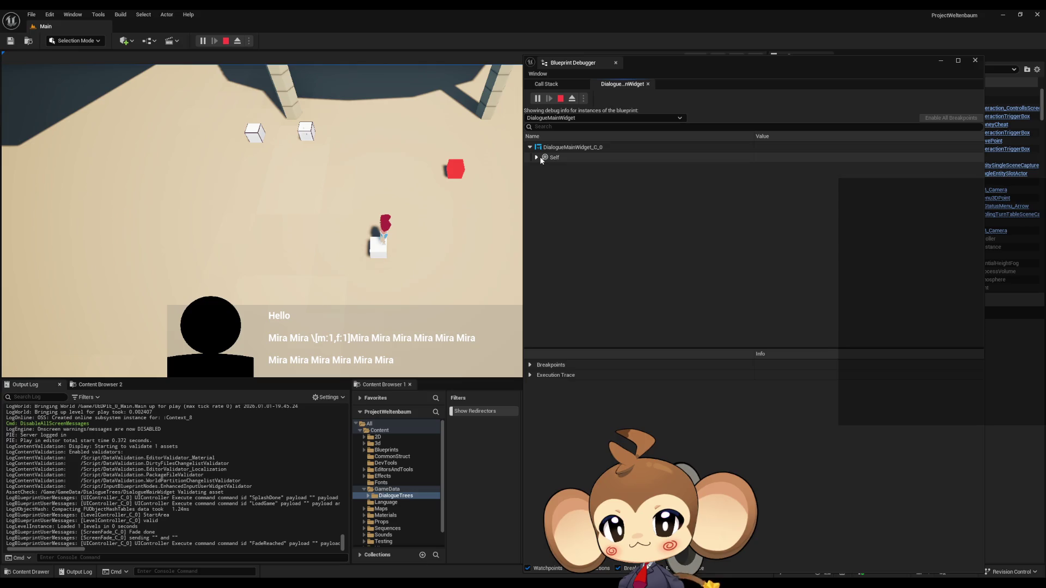
left_click(530, 147)
scroll(548, 263, "down", 10)
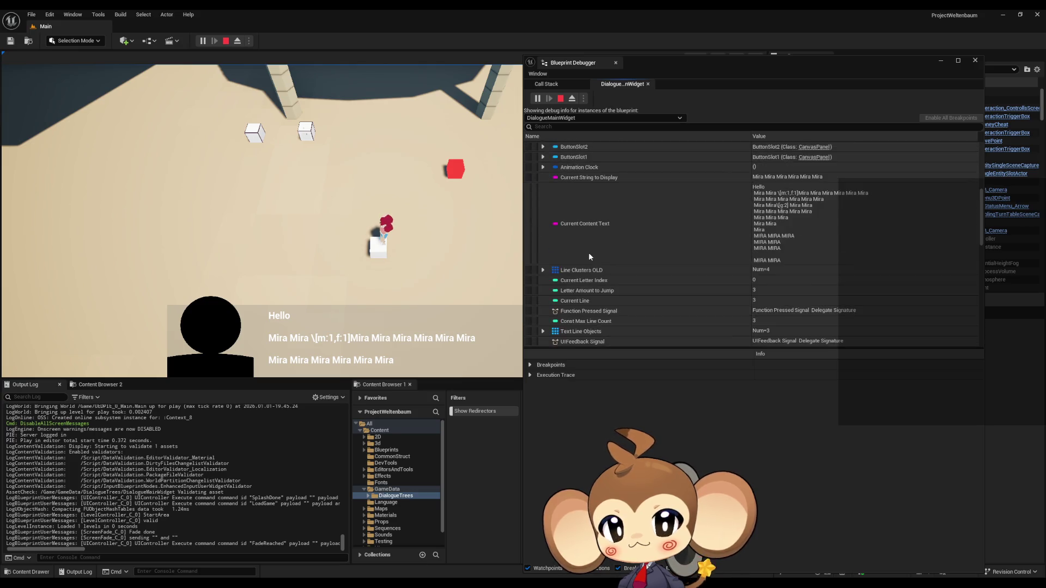
left_click(543, 307)
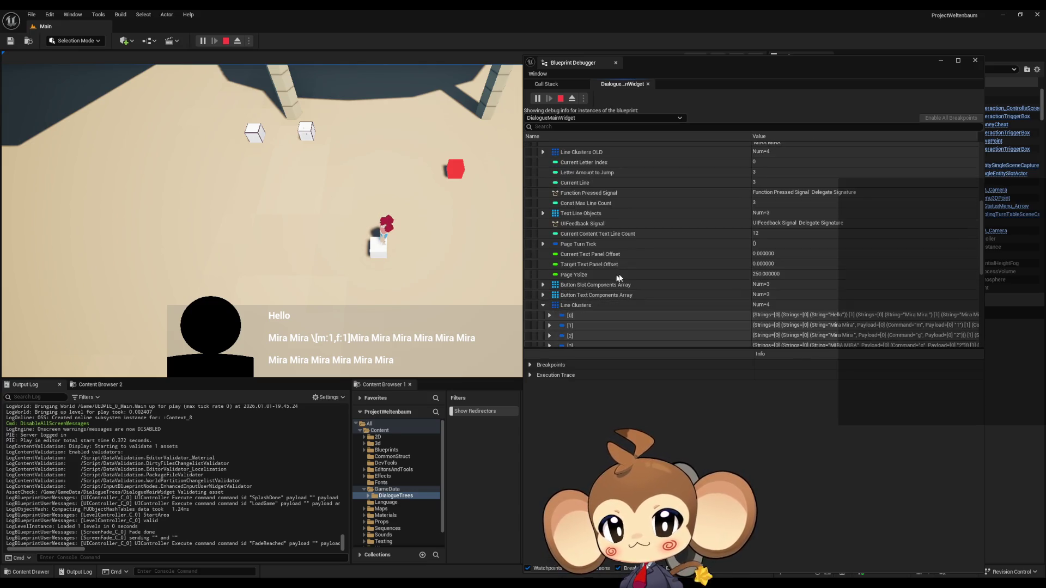
Expand Line Clusters [1]'s first string down to its m and f payloads, then collapse it.
scroll(545, 305, "down", 2)
left_click(549, 273)
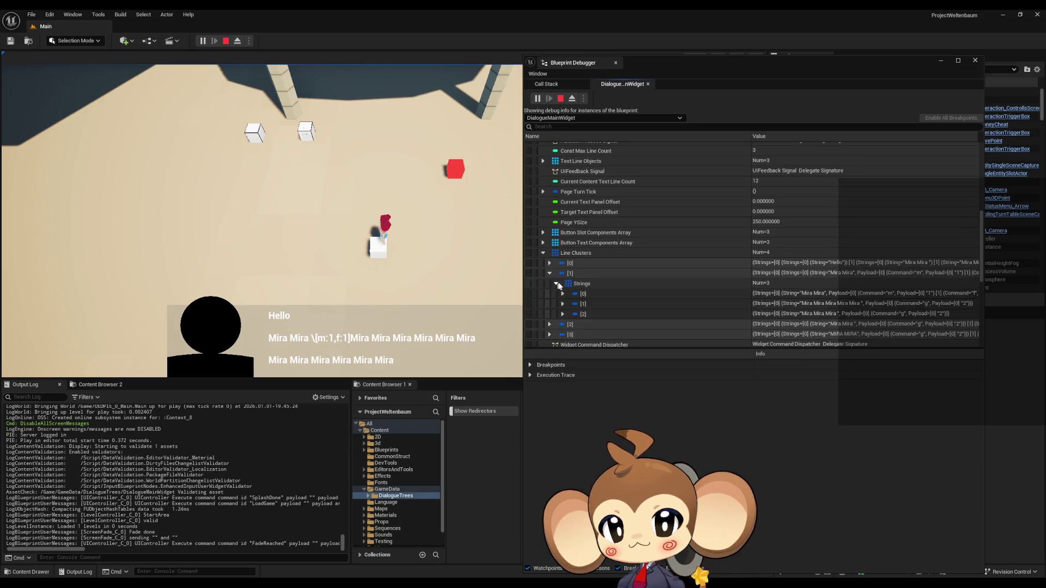
scroll(553, 269, "down", 1)
left_click(556, 257)
left_click(562, 268)
left_click(569, 278)
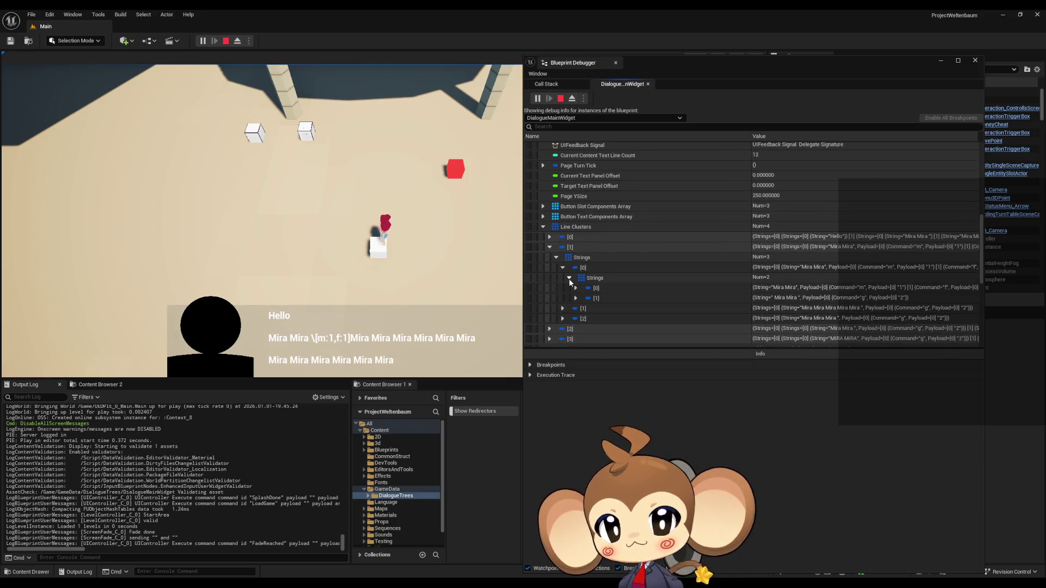
left_click(576, 288)
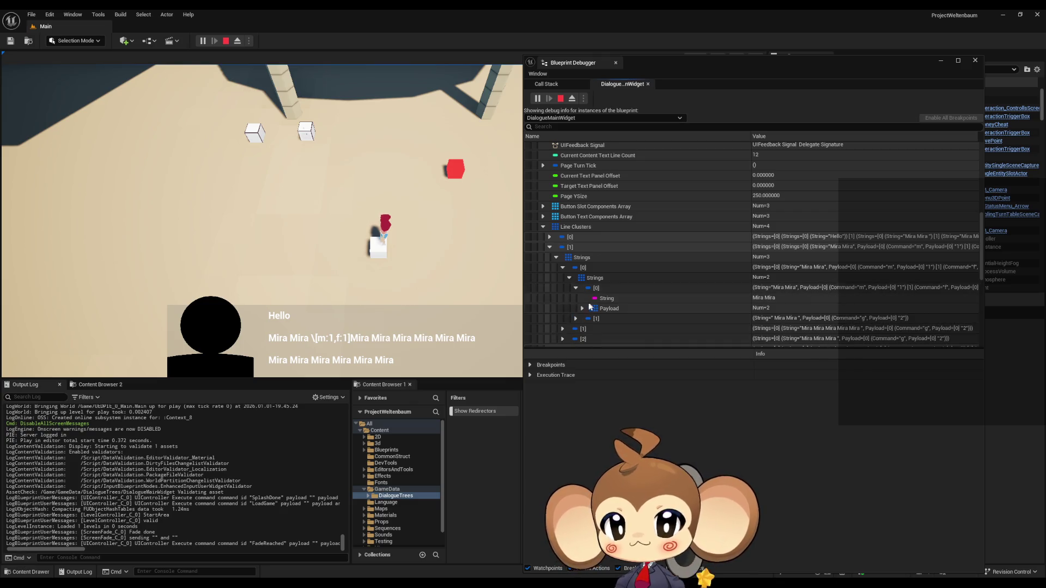
left_click(582, 308)
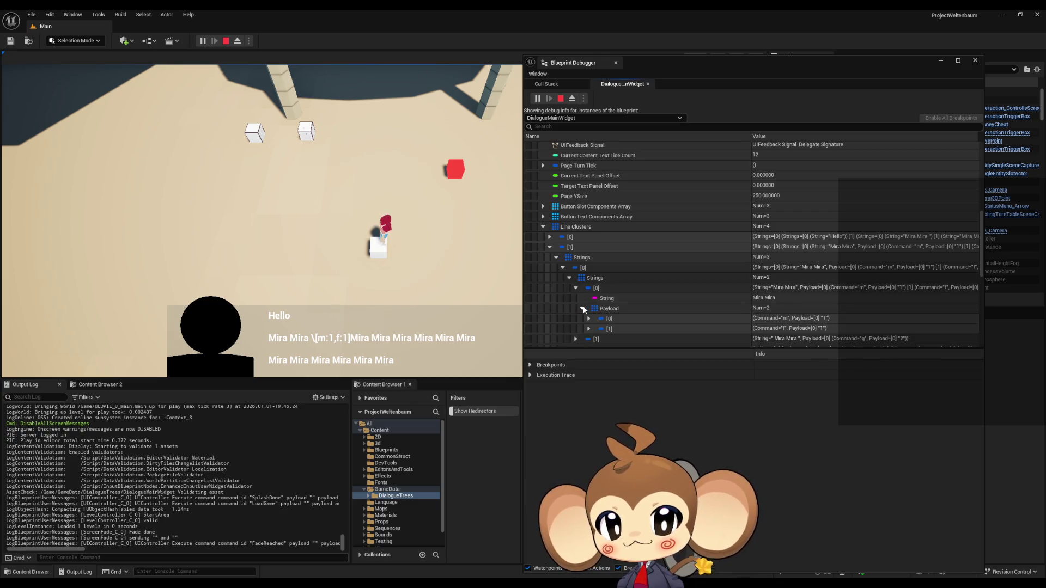
left_click(583, 308)
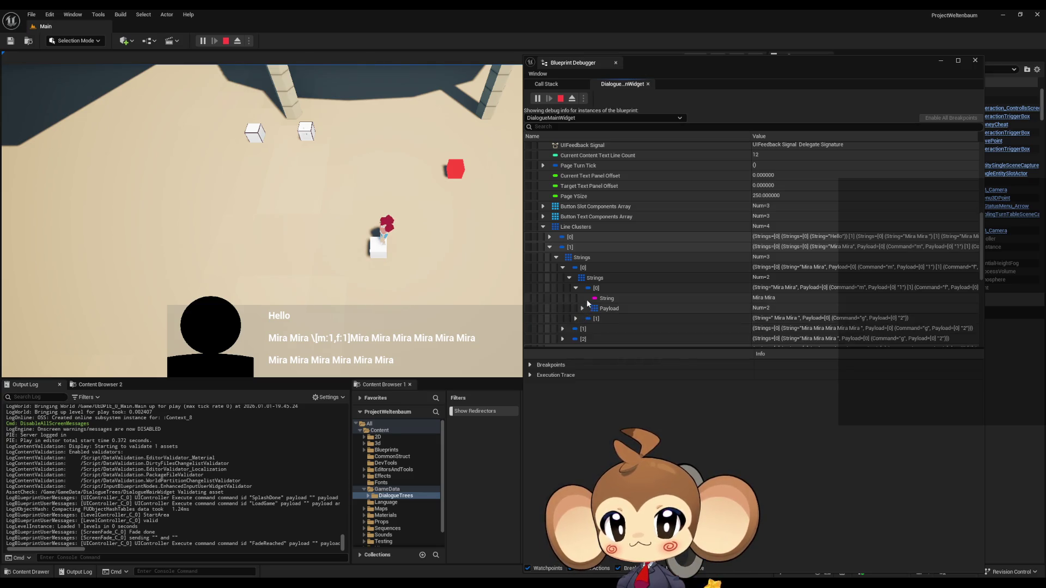
left_click(575, 288)
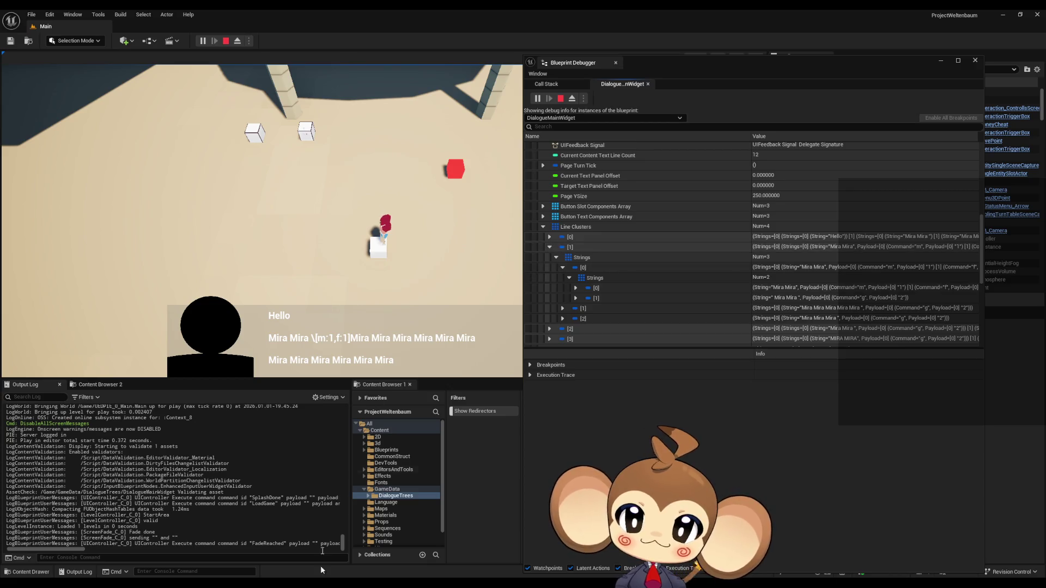
Read the IssueBoard comments on continuing tags to the next line and forcing a default tag.
mouse_move(376, 586)
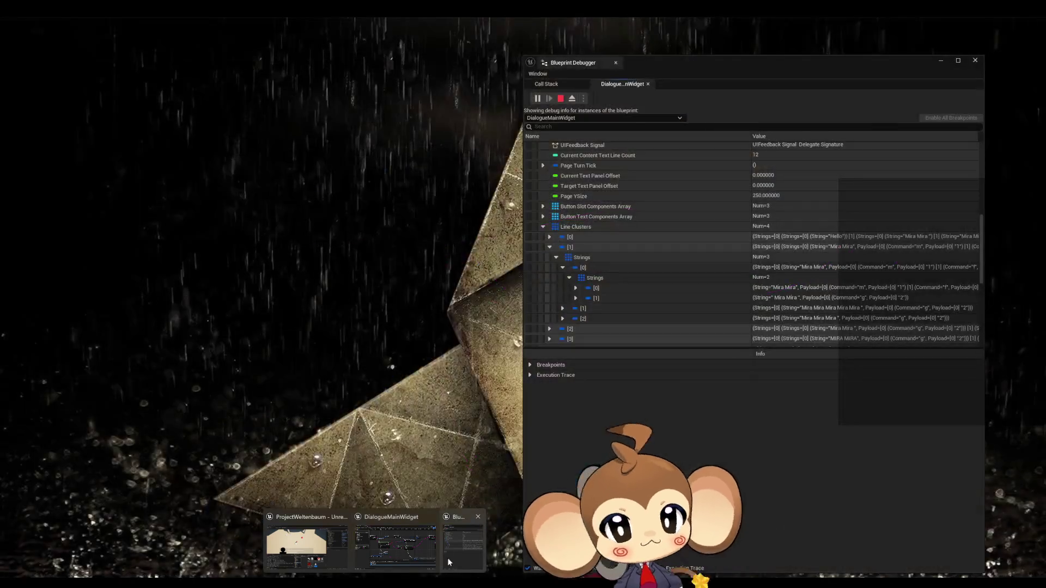
left_click(401, 560)
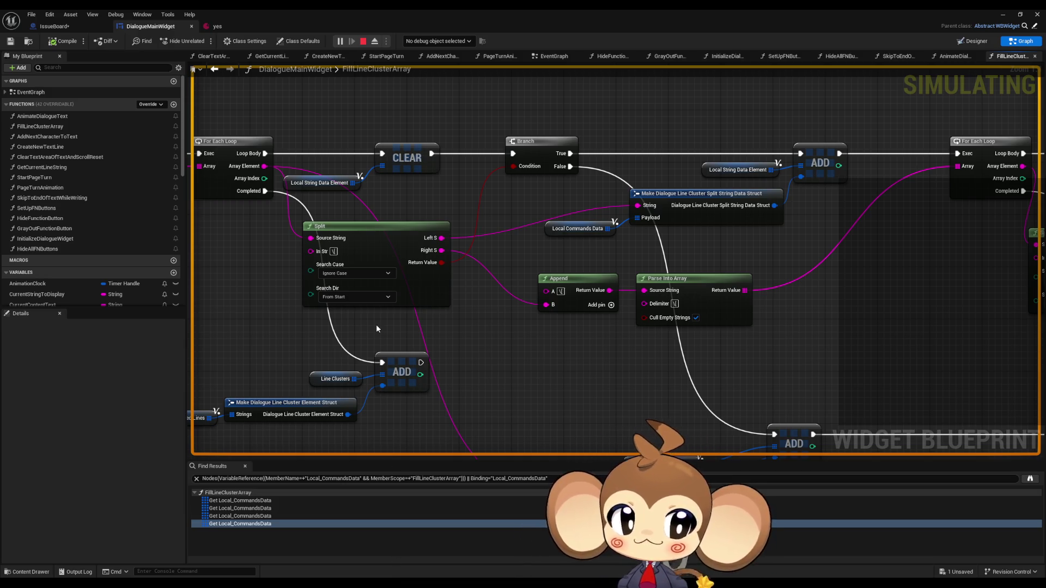
left_click(87, 30)
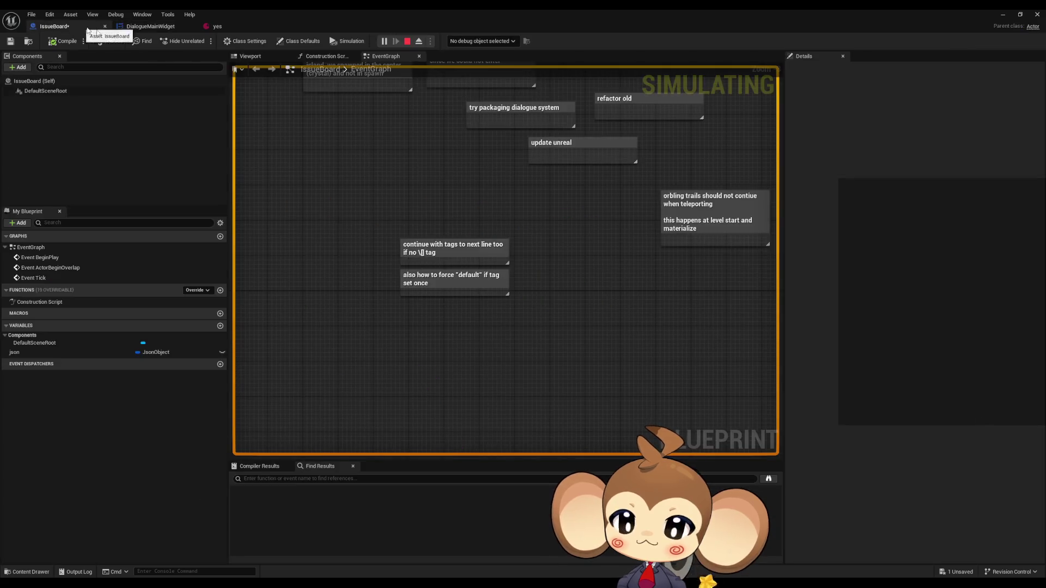
left_click_drag(340, 203, 544, 261)
scroll(460, 264, "up", 2)
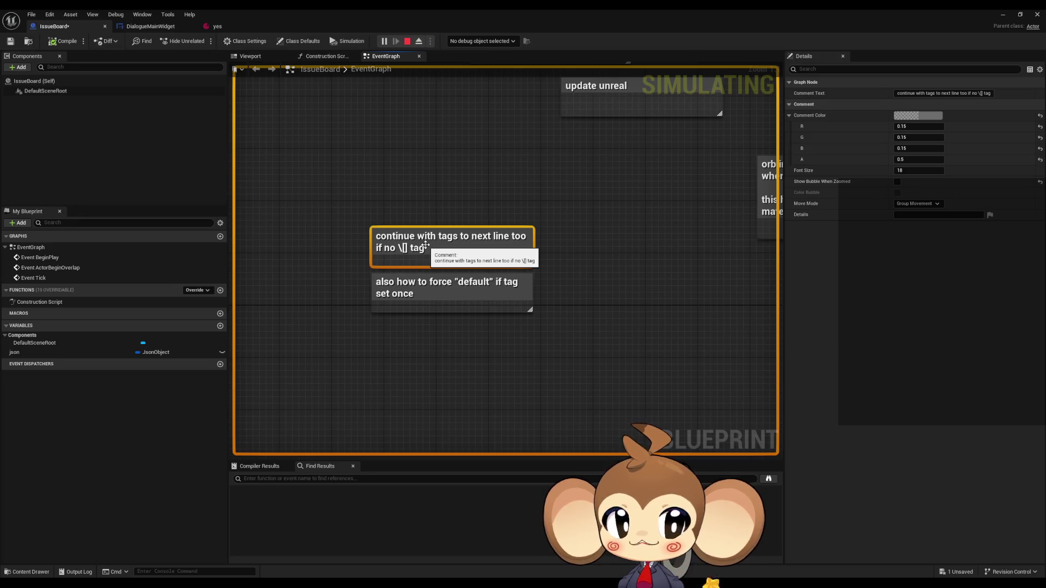
left_click_drag(329, 276, 572, 319)
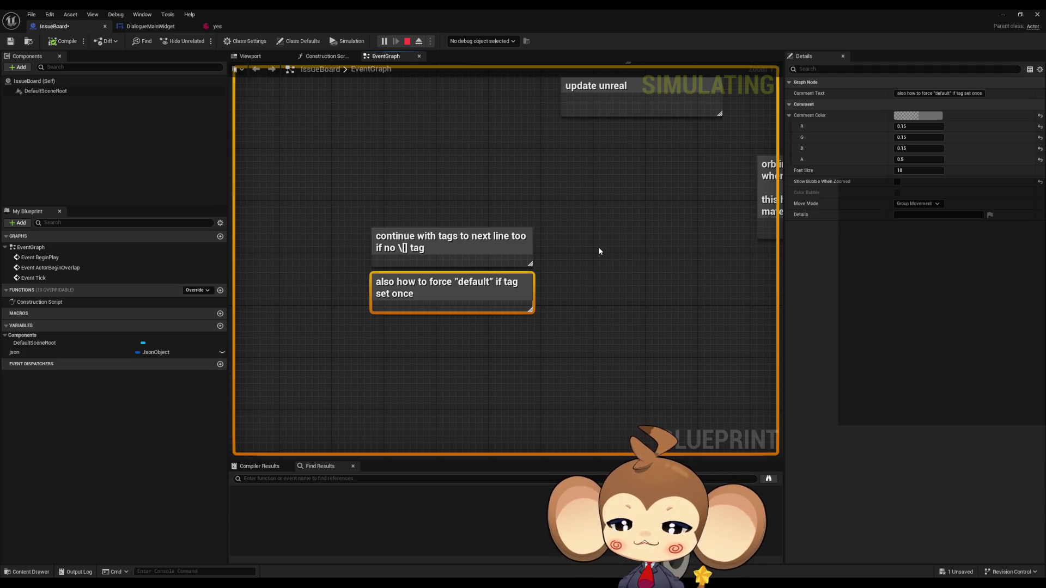
left_click(390, 170)
left_click(214, 24)
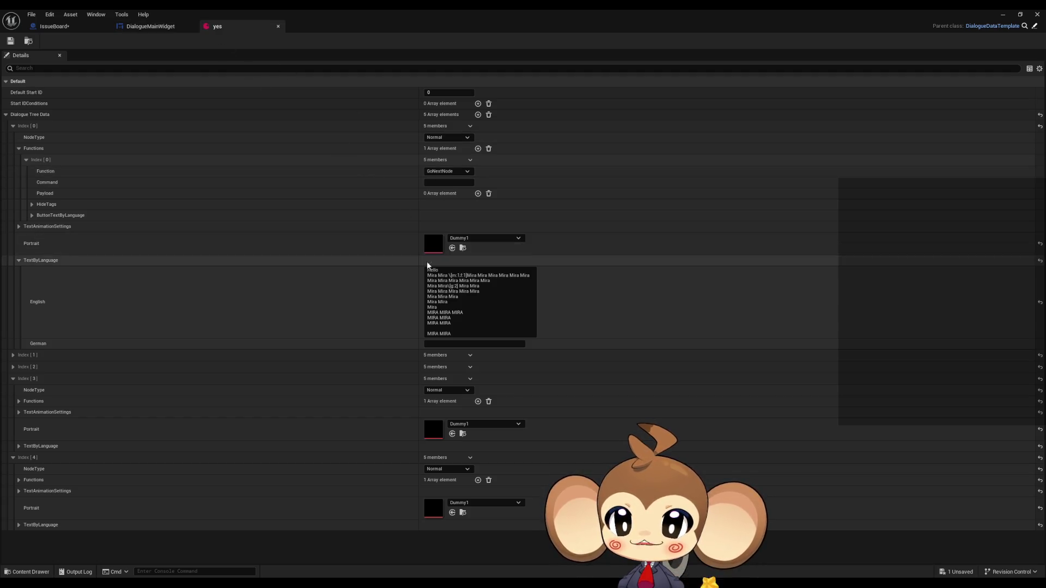
Insert an empty \[ tag marker at the start of line 3 of the yes asset's English text.
left_click(450, 276)
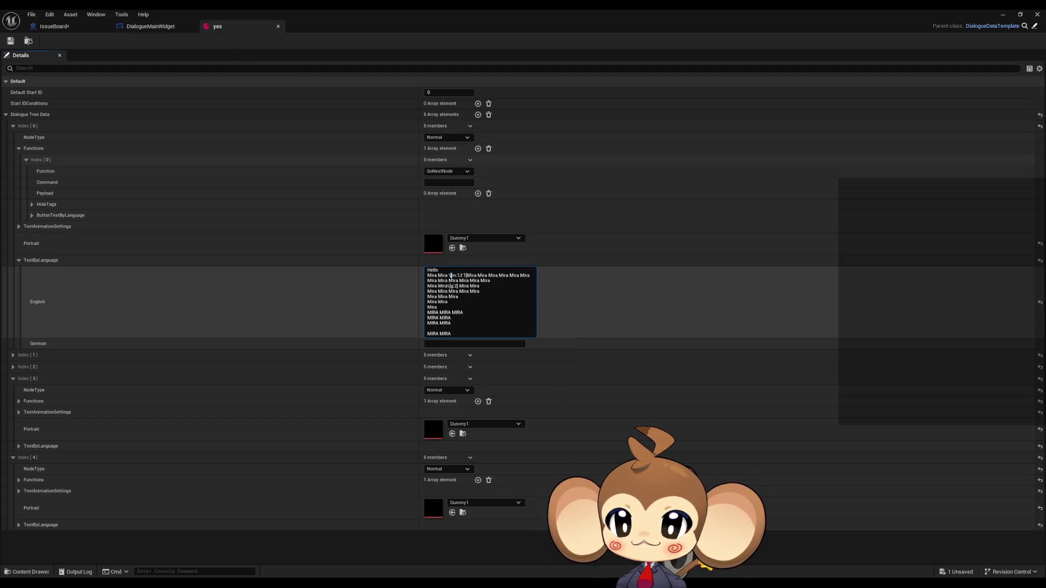
key("Down")
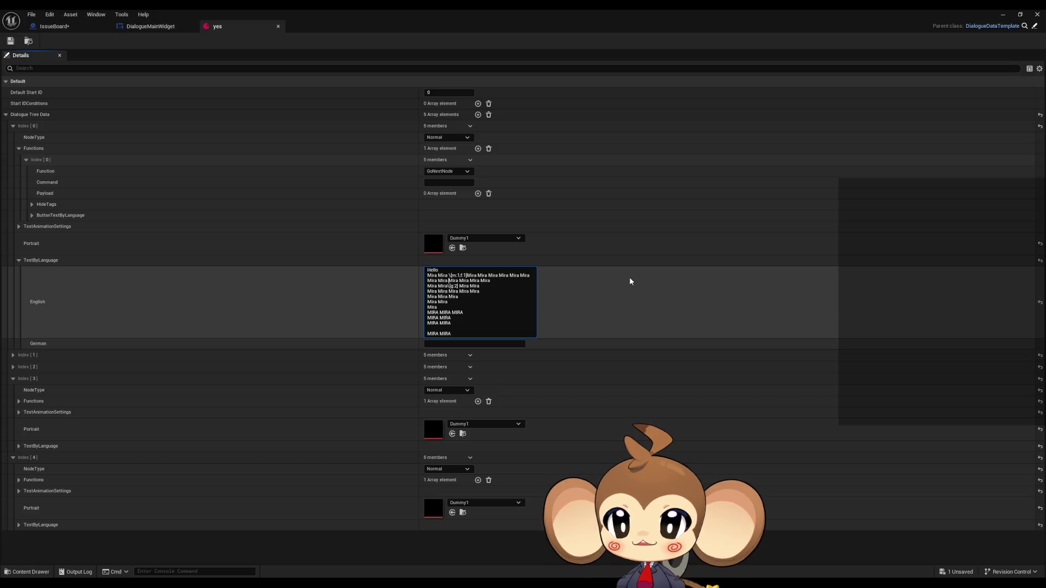
type("\\")
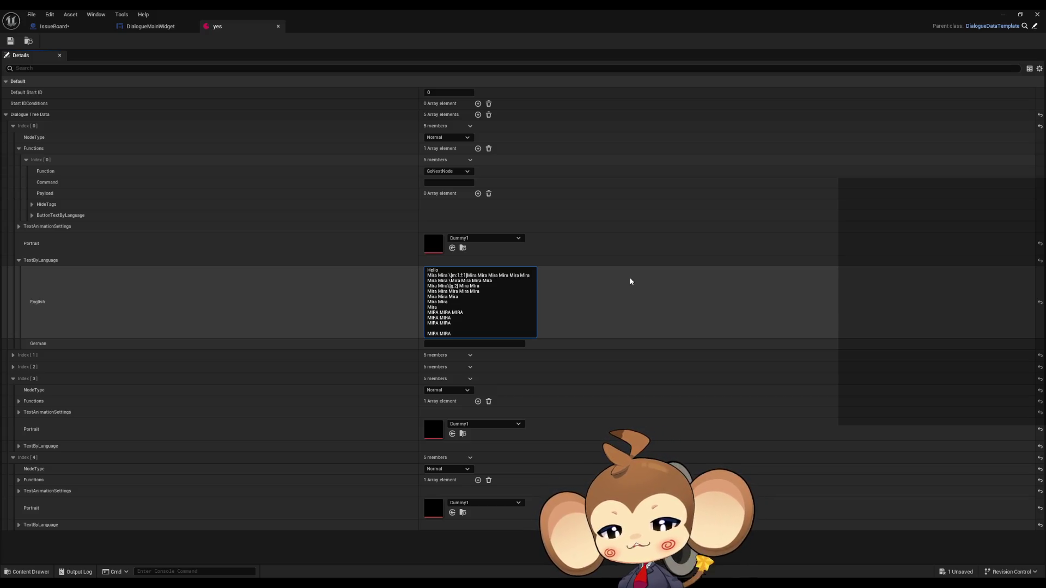
type("[")
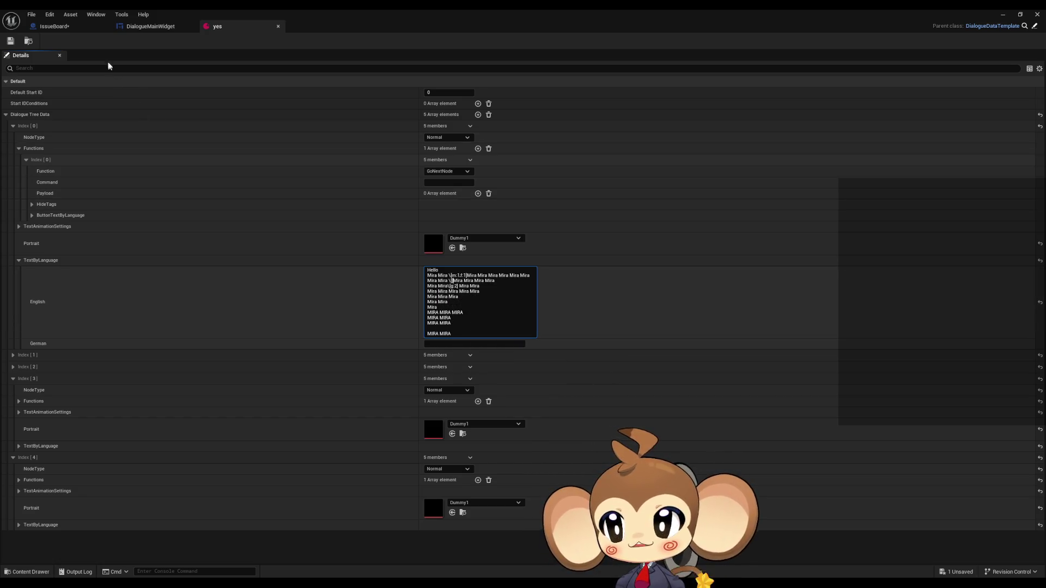
left_click(35, 51)
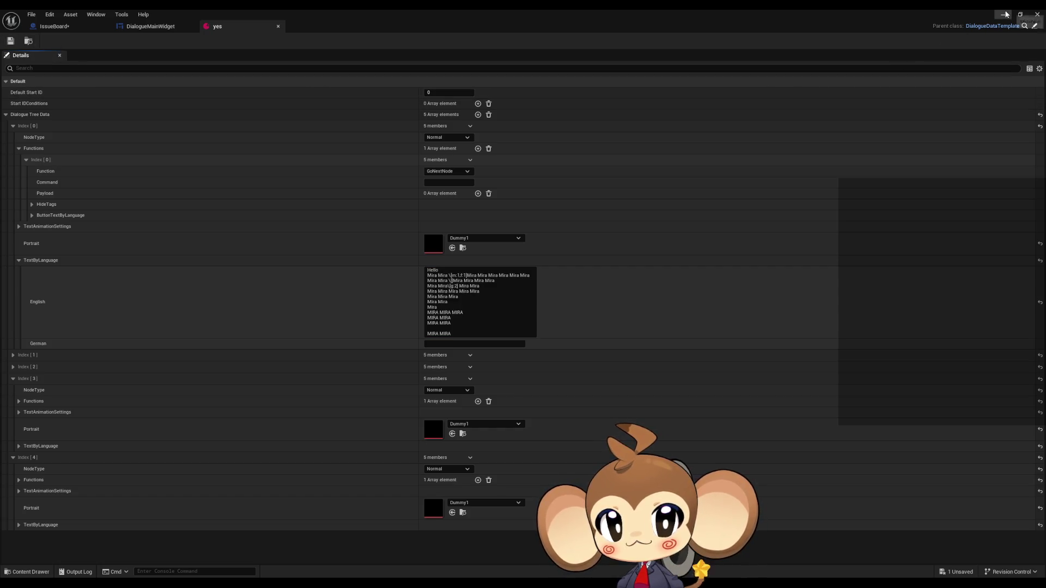
left_click(1037, 14)
Restart the play session and expand DialogueMainWidget's Line Clusters [0] Strings in the Blueprint Debugger.
left_click(226, 41)
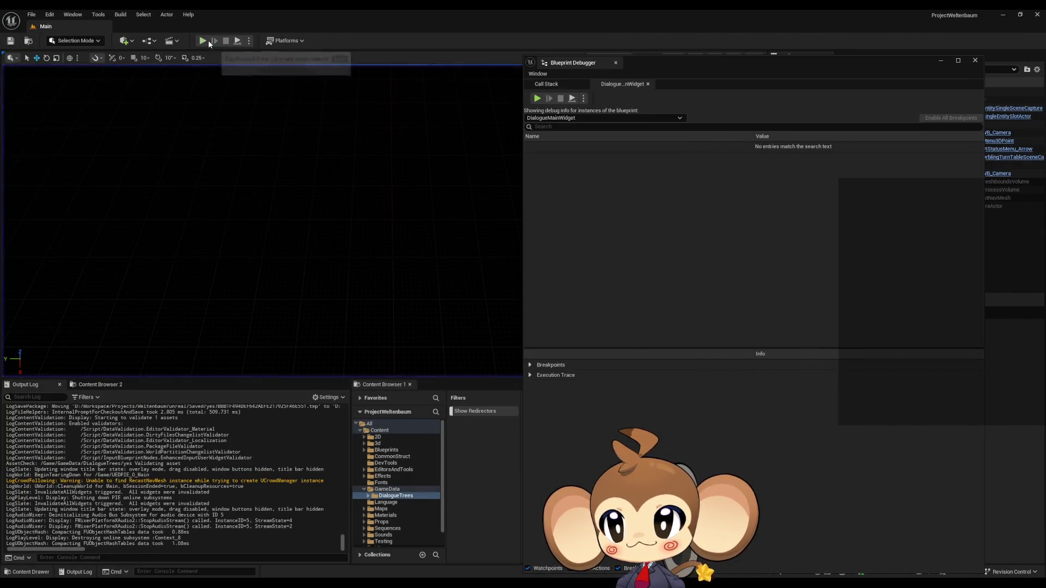
left_click(208, 40)
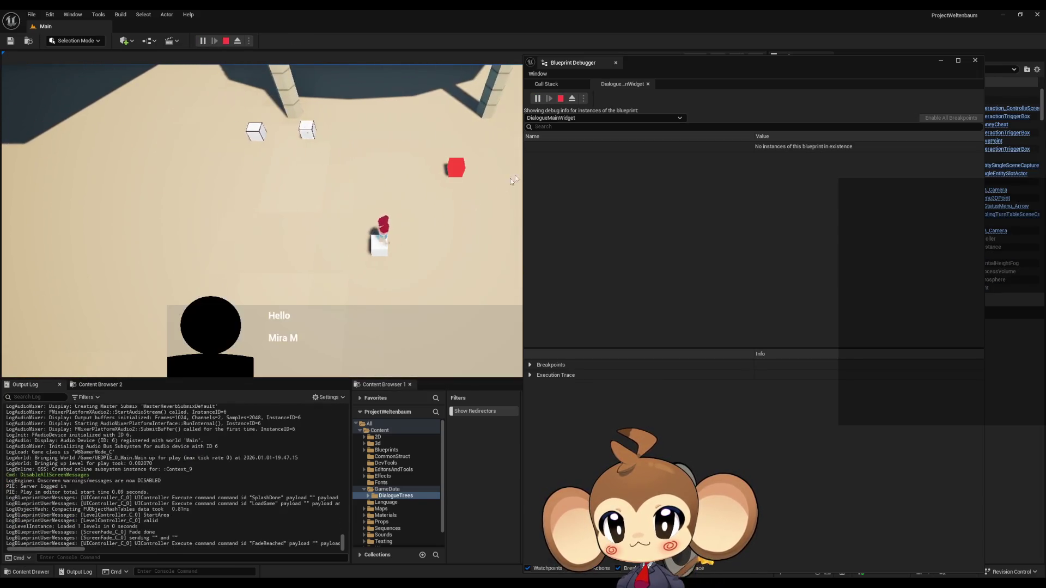
left_click(530, 147)
left_click(535, 157)
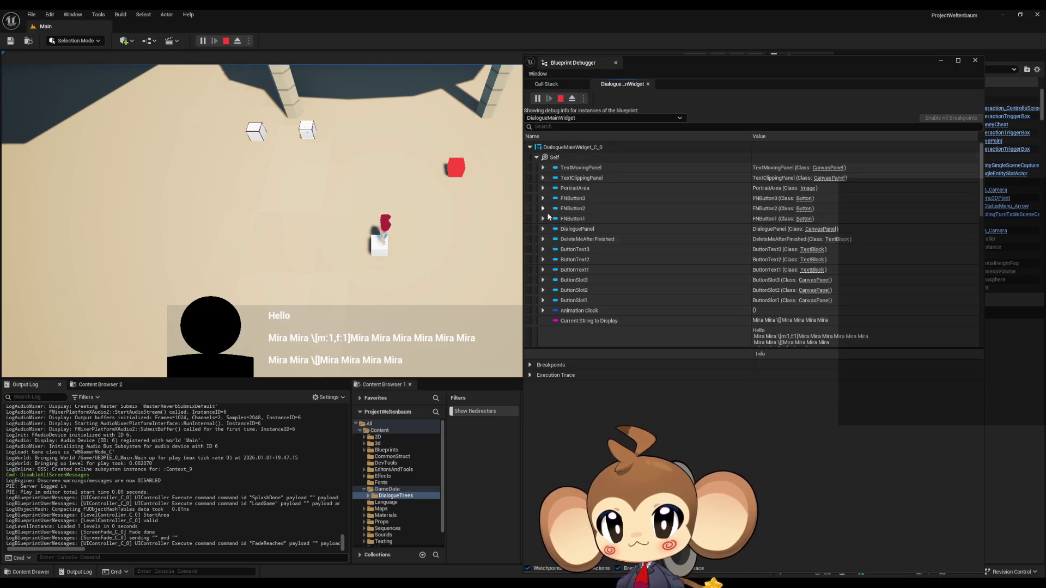
scroll(557, 268, "down", 10)
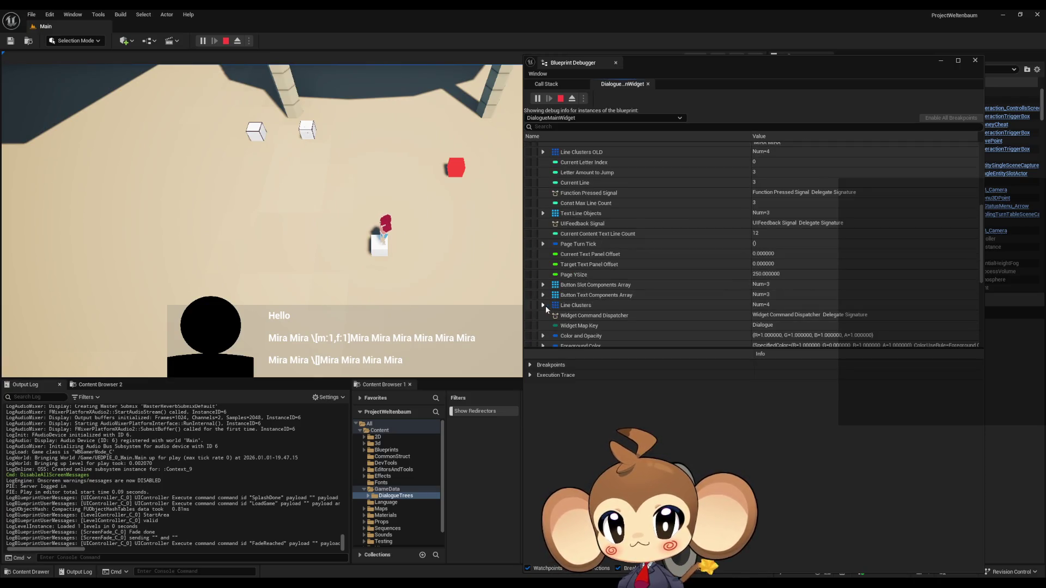
left_click(542, 304)
scroll(546, 308, "down", 3)
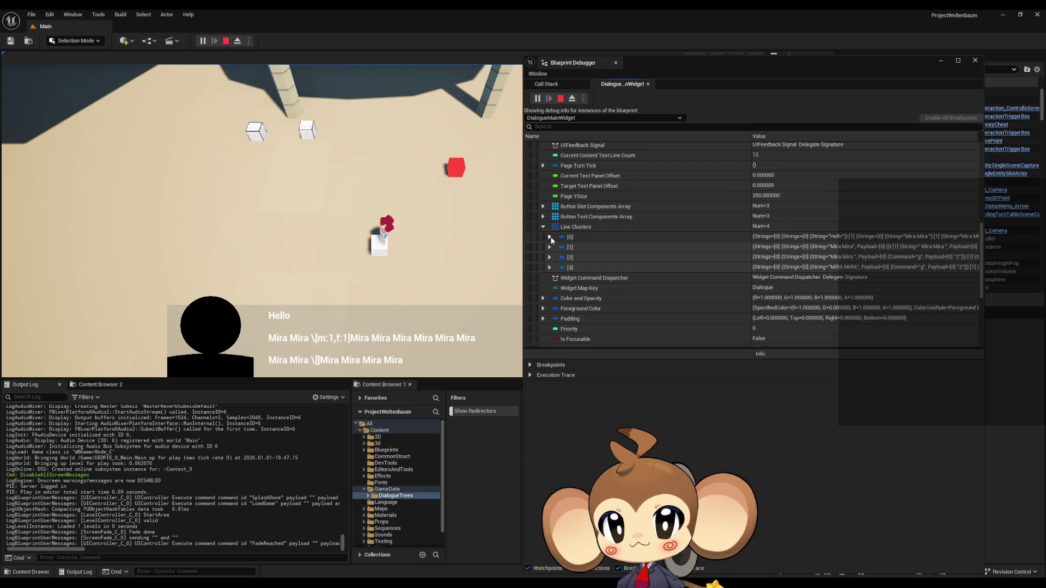
left_click(550, 237)
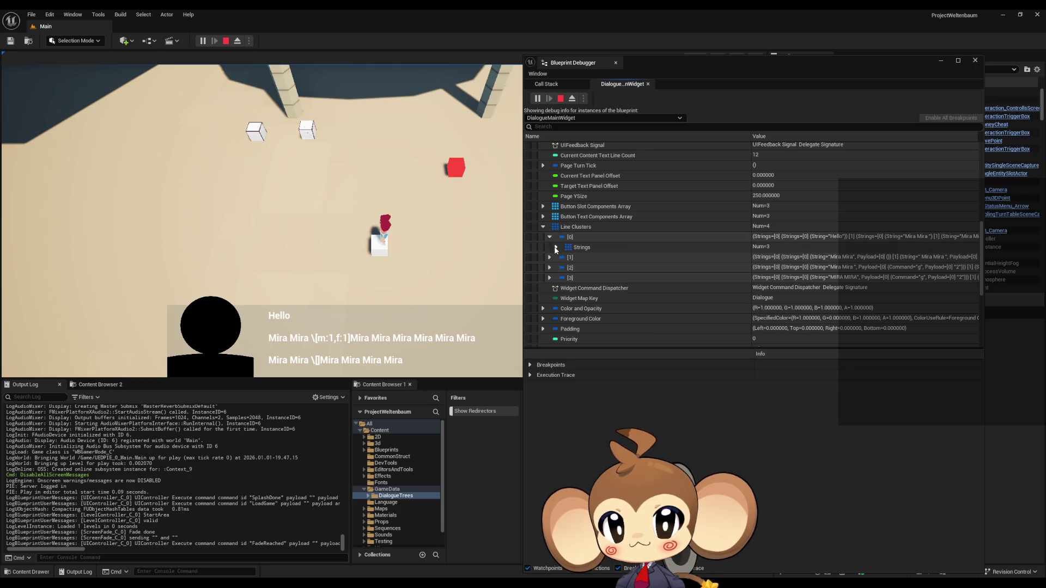
left_click(556, 248)
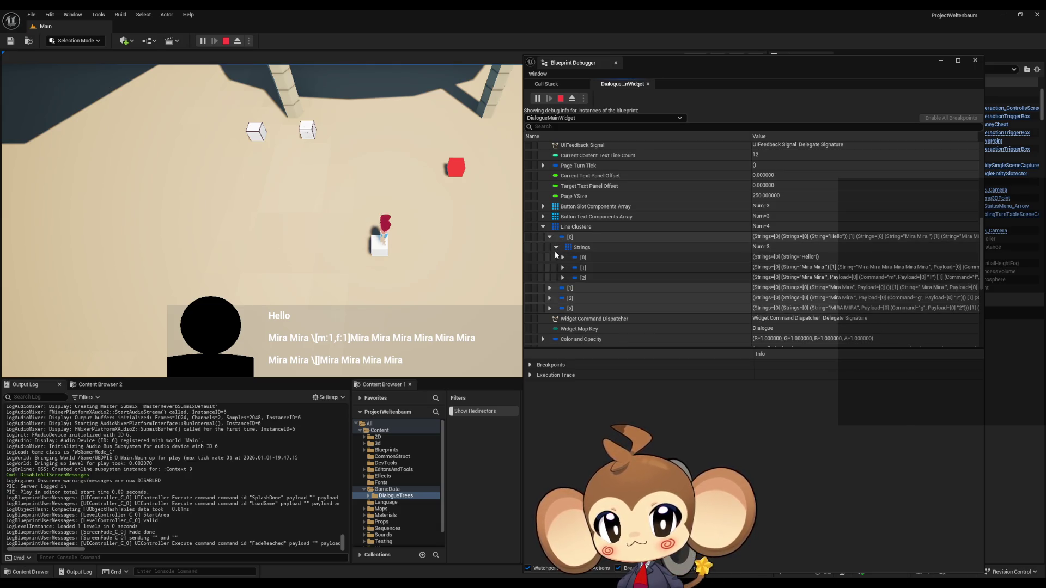
Inspect the second string's nested string text and payload, then collapse those entries.
left_click(562, 268)
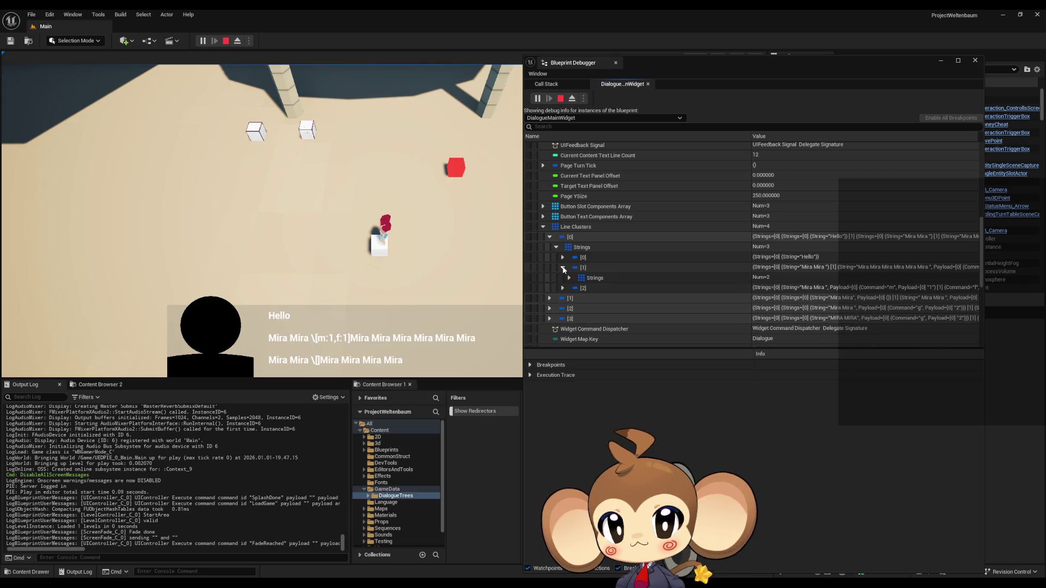
left_click(570, 279)
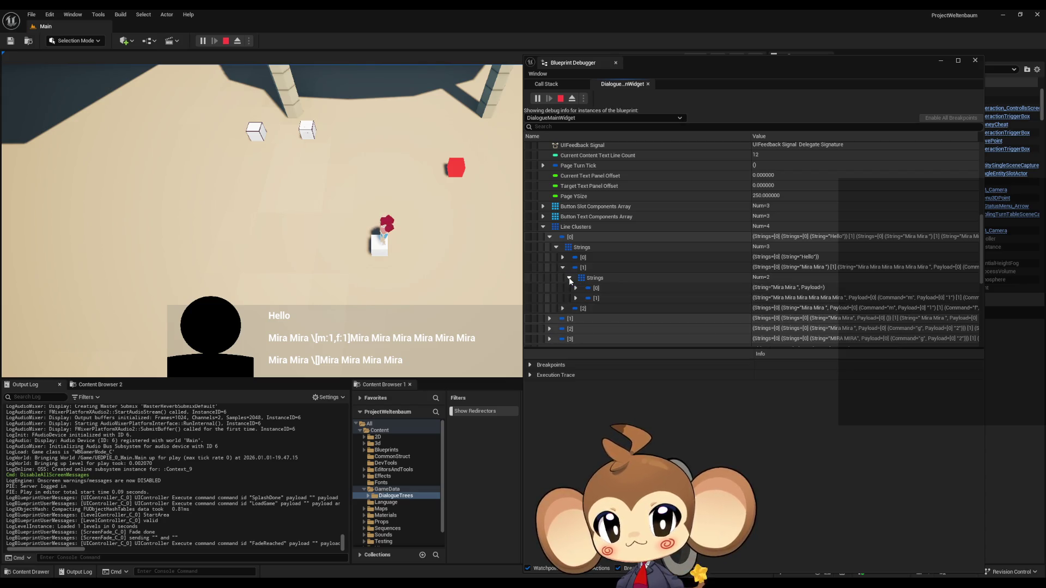
left_click(575, 288)
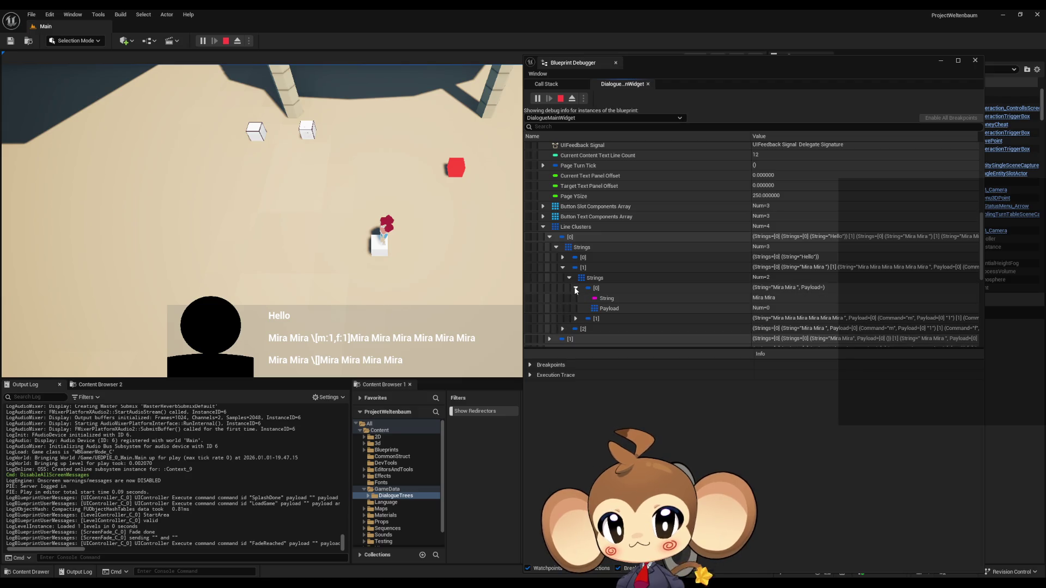
left_click(575, 289)
left_click(569, 278)
left_click(562, 268)
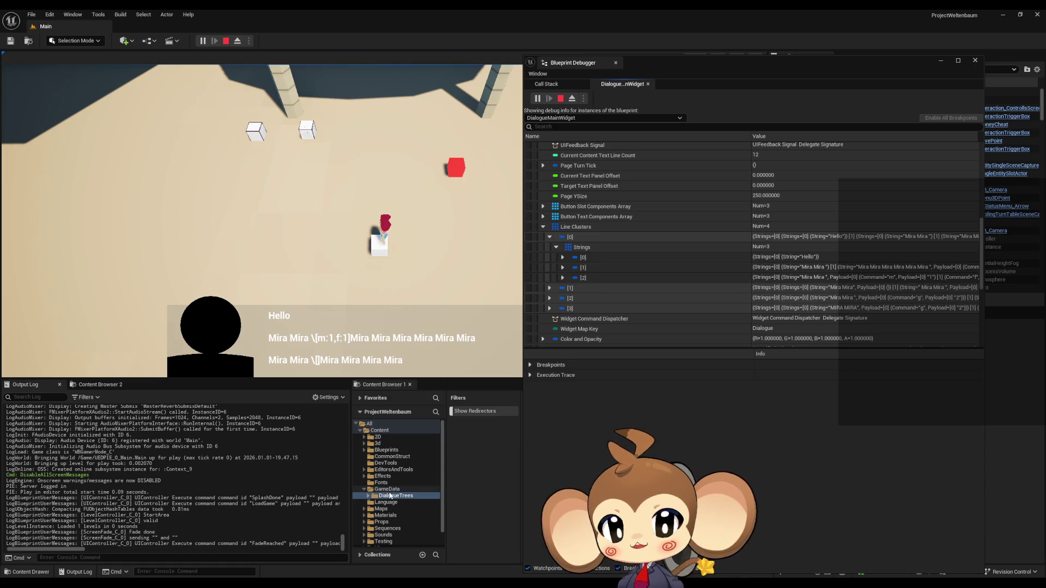
Compare against the third English line in the yes asset, then return to the Blueprint Debugger.
mouse_move(375, 583)
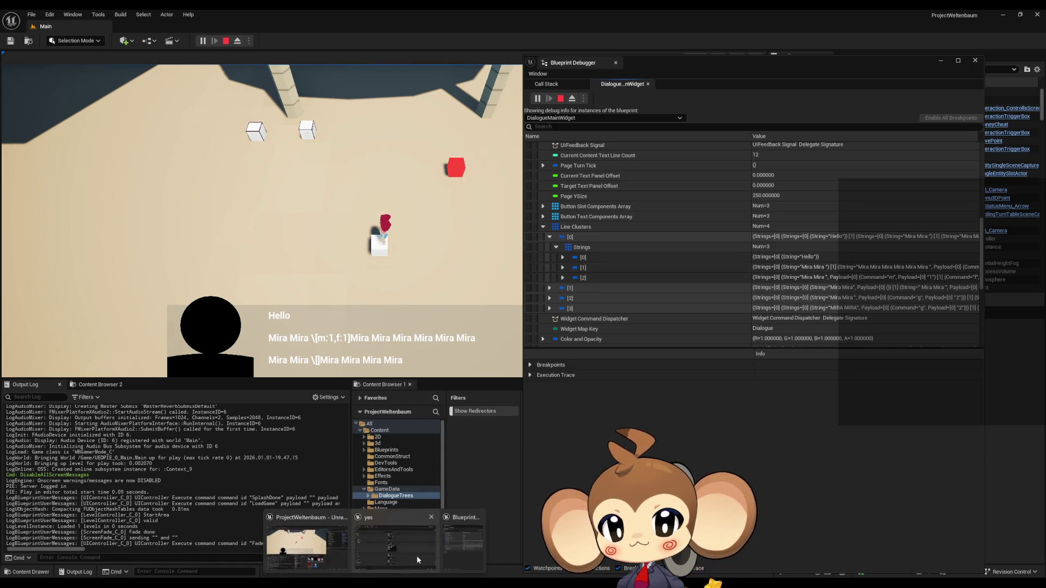
left_click(417, 559)
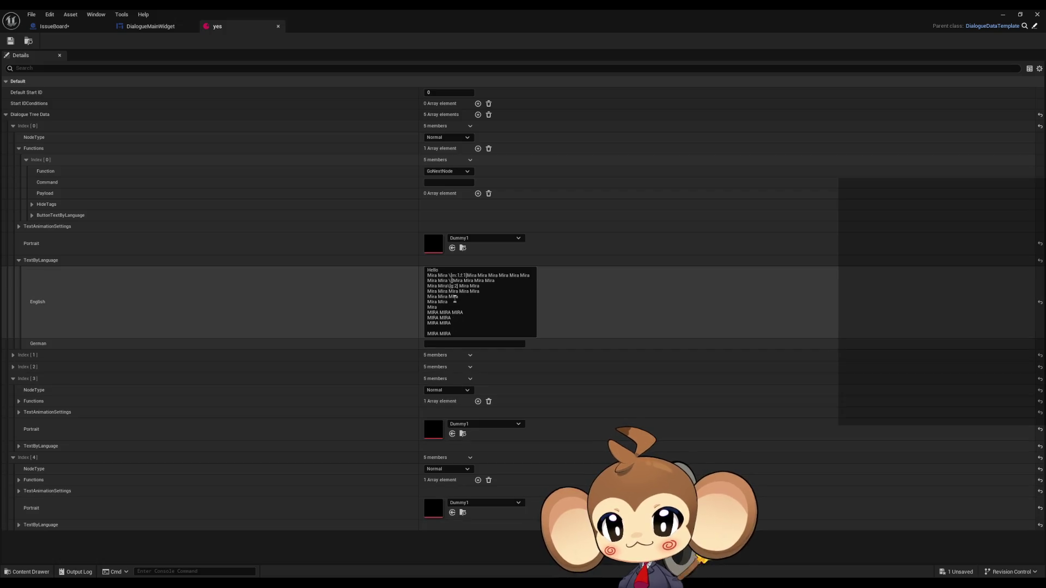
left_click_drag(463, 280, 442, 280)
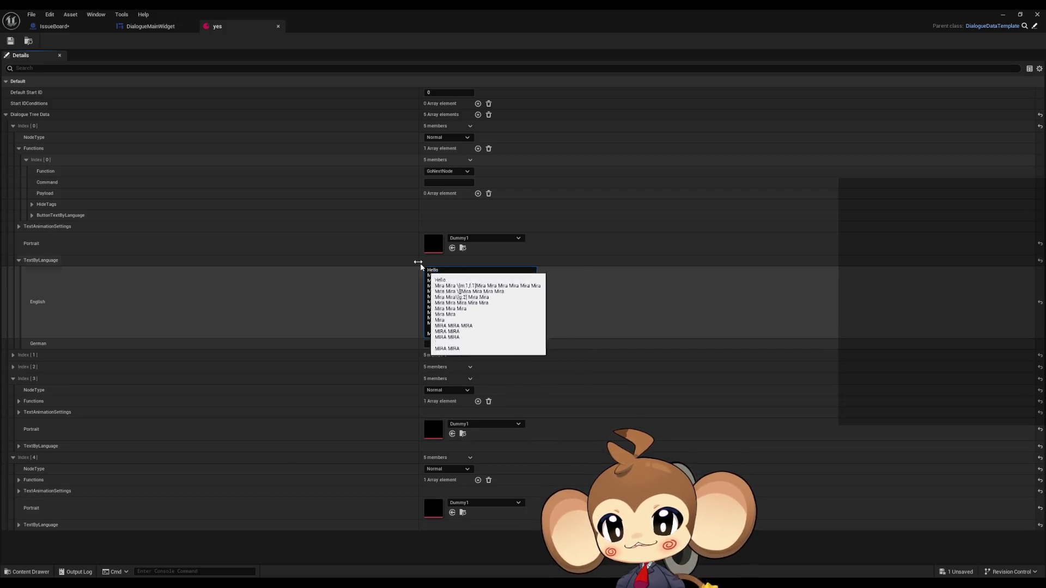
left_click(150, 26)
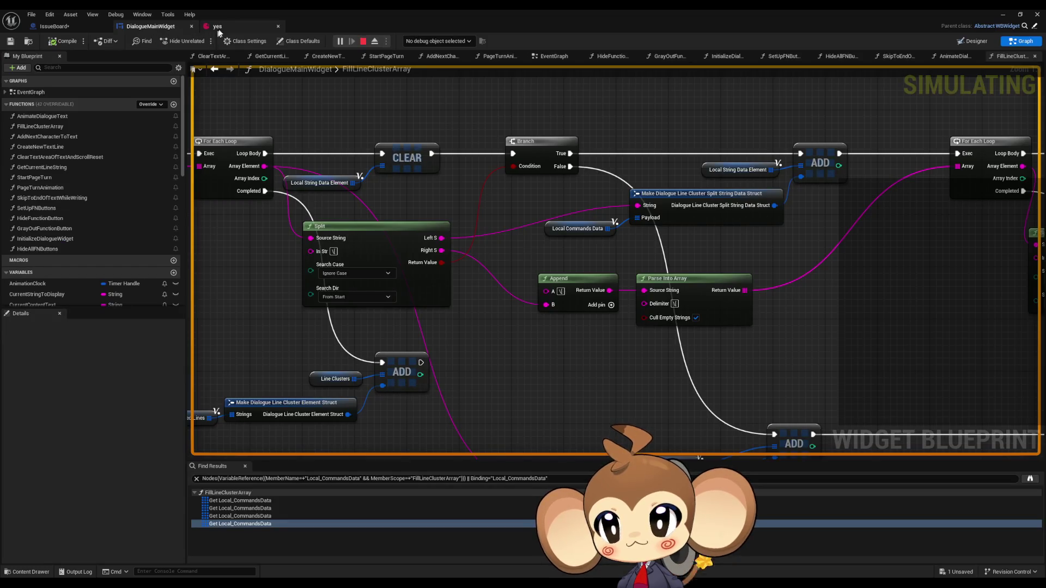
left_click(218, 26)
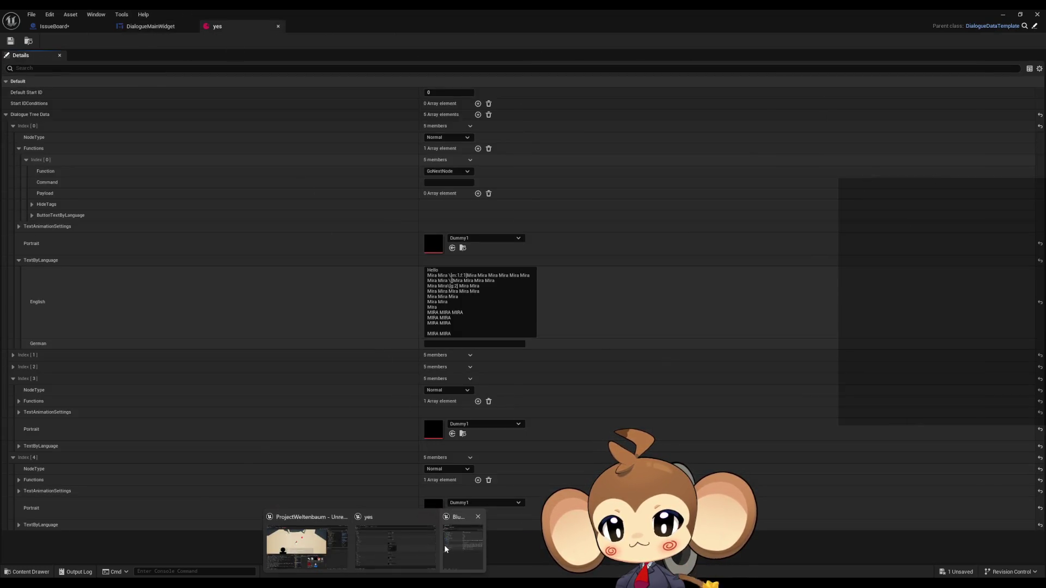
left_click(445, 549)
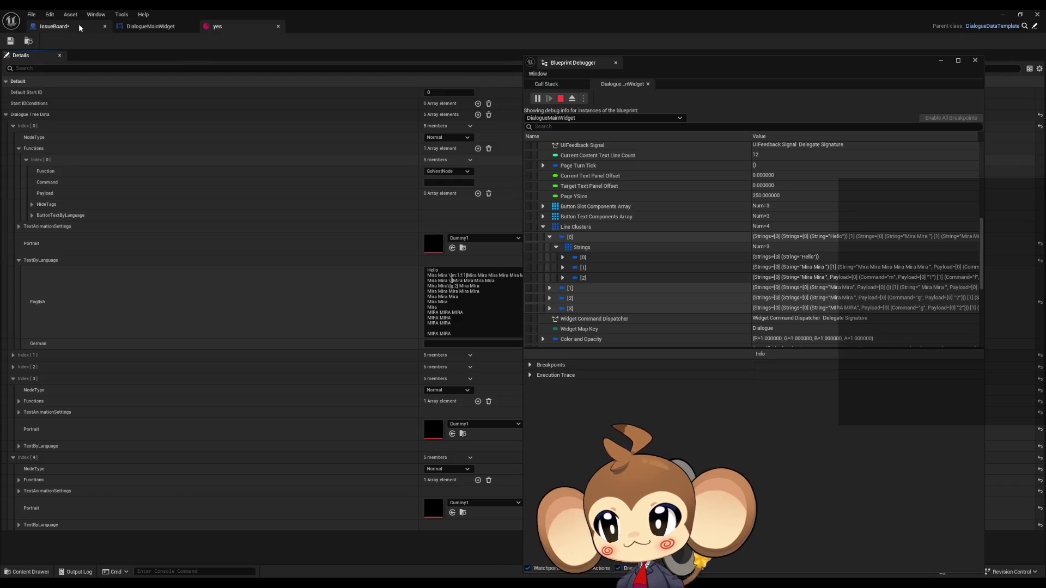
left_click(1002, 14)
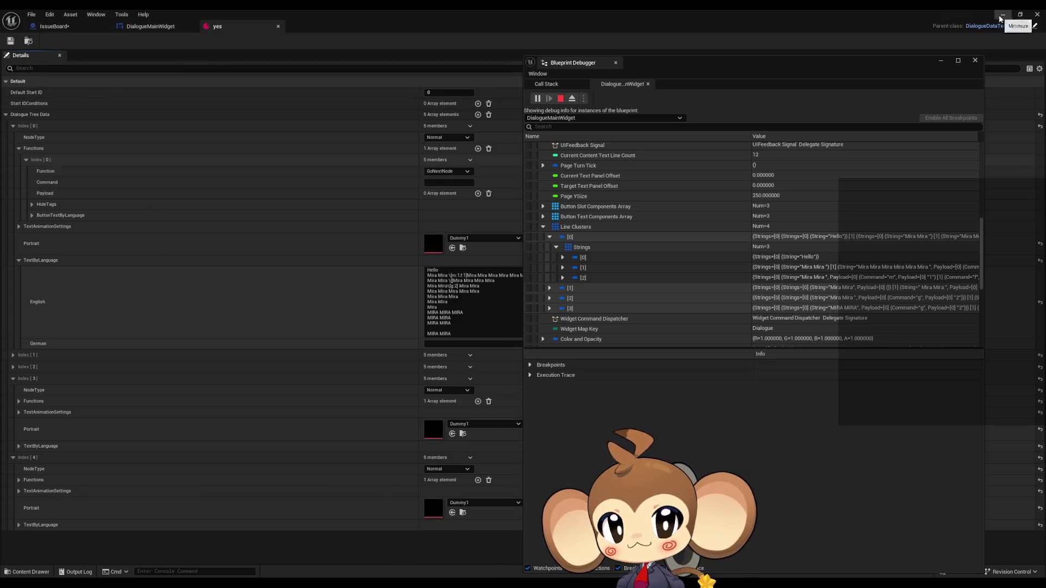
Check both nested strings' text and payloads under the first cluster's second string entry.
left_click(562, 267)
left_click(569, 278)
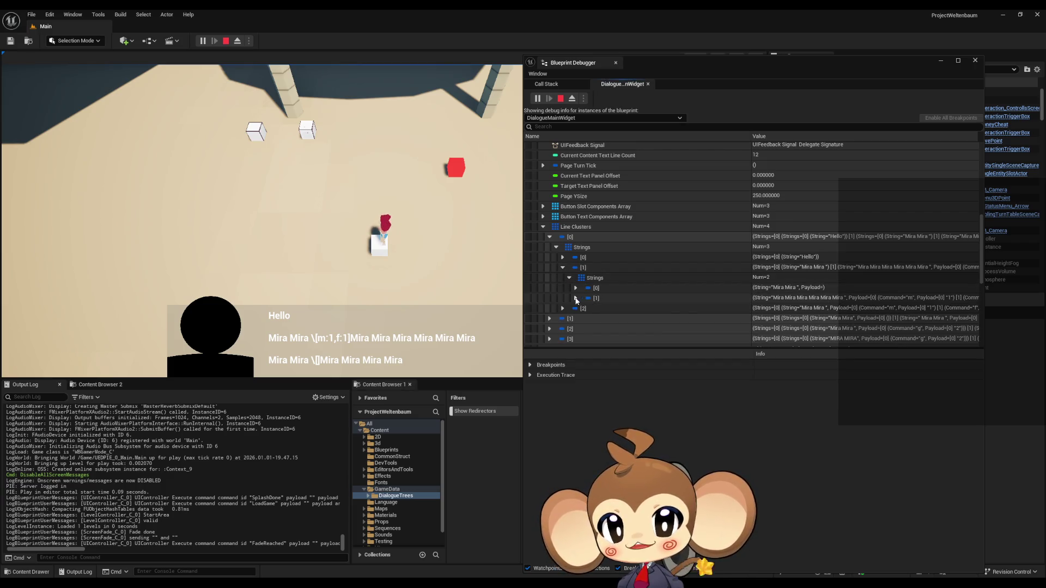
left_click(575, 298)
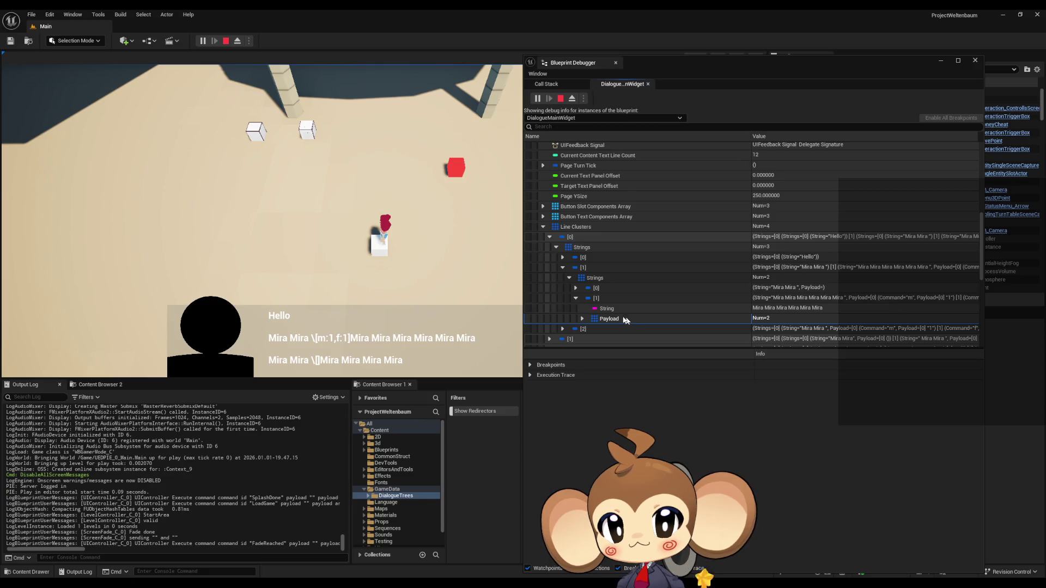
left_click(576, 288)
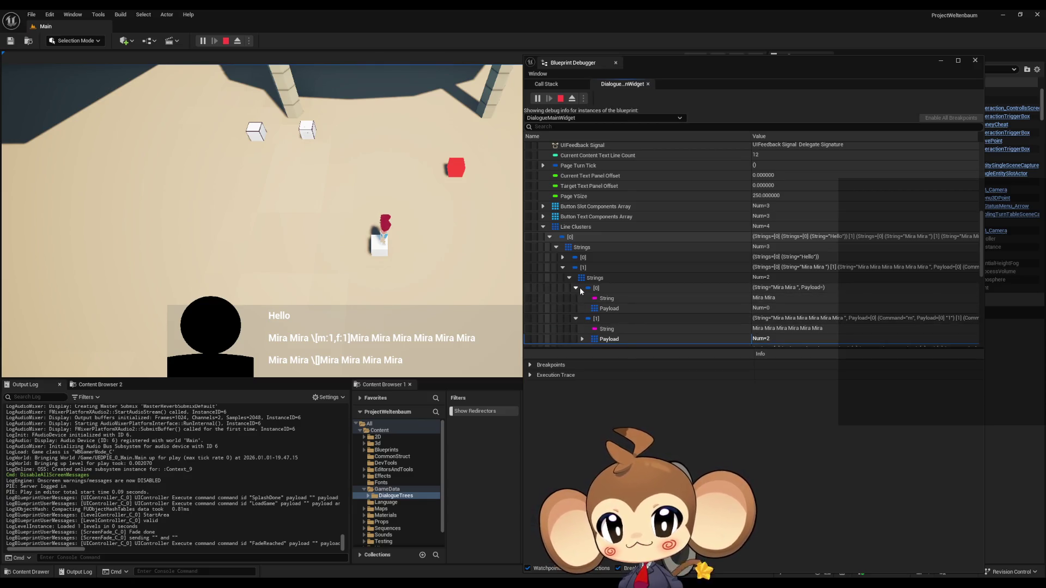
left_click(576, 287)
left_click(575, 297)
left_click(569, 278)
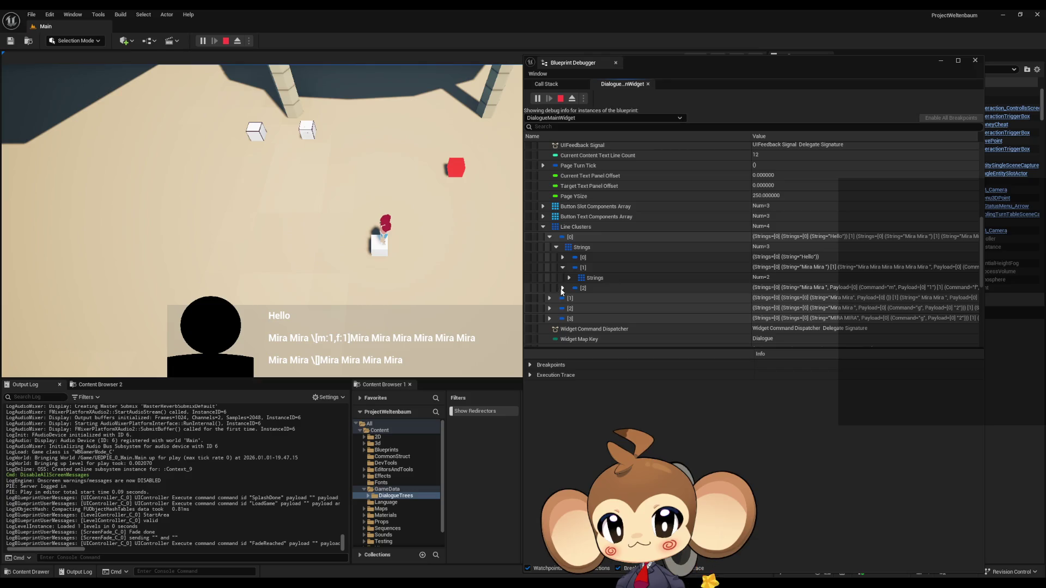
Verify the third string entry: Mira Mira's two payload commands and the next string's empty command.
left_click(562, 287)
left_click(569, 298)
left_click(576, 308)
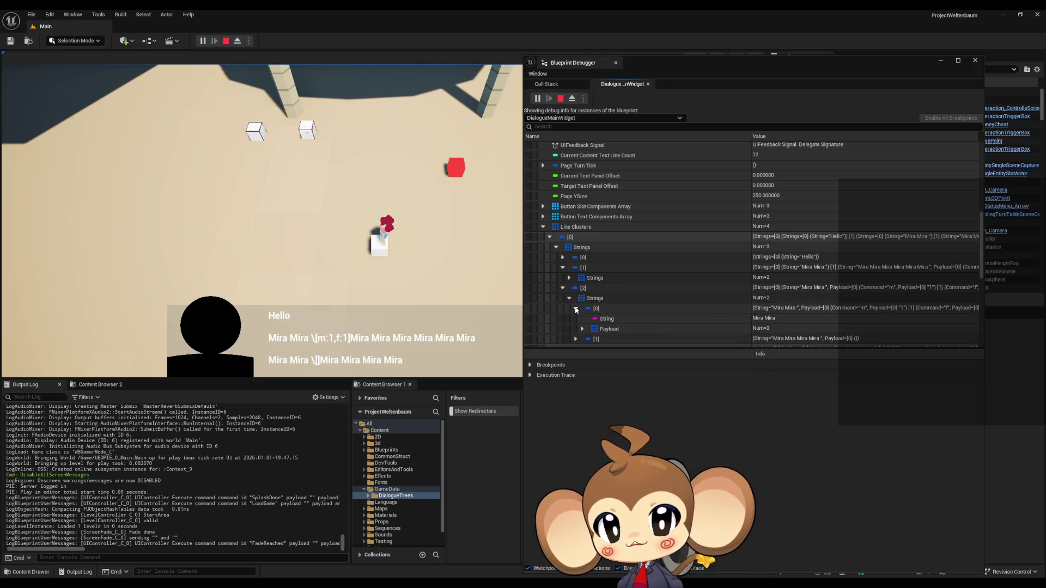
scroll(580, 303, "down", 1)
left_click(606, 305)
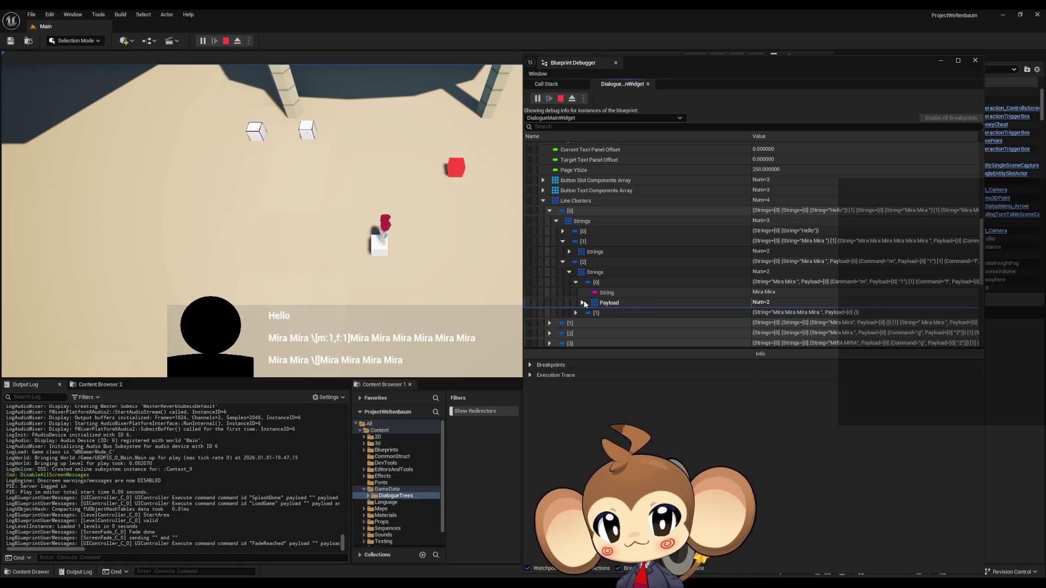
left_click(581, 303)
left_click(688, 308)
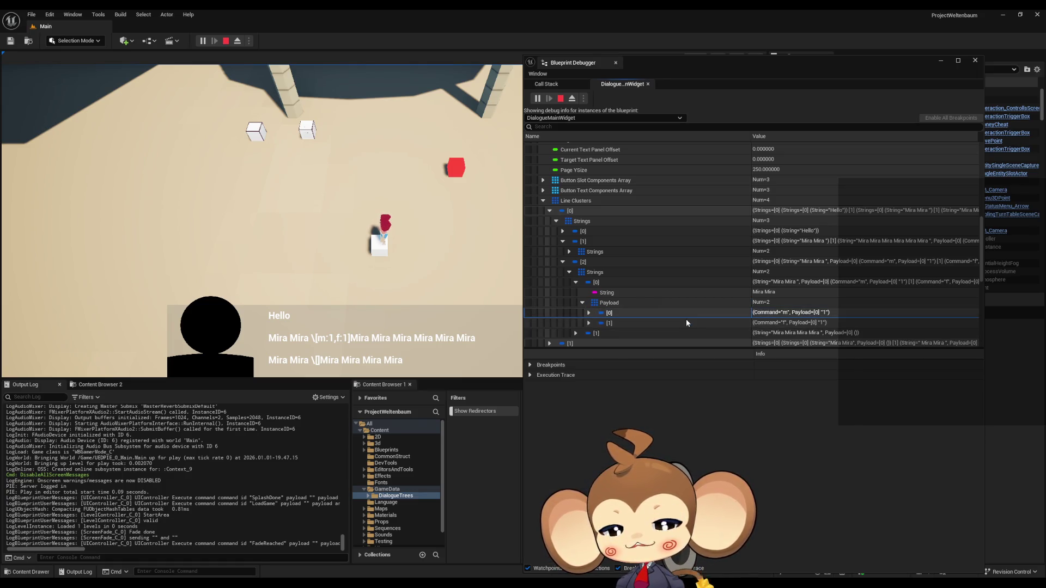
left_click(685, 320)
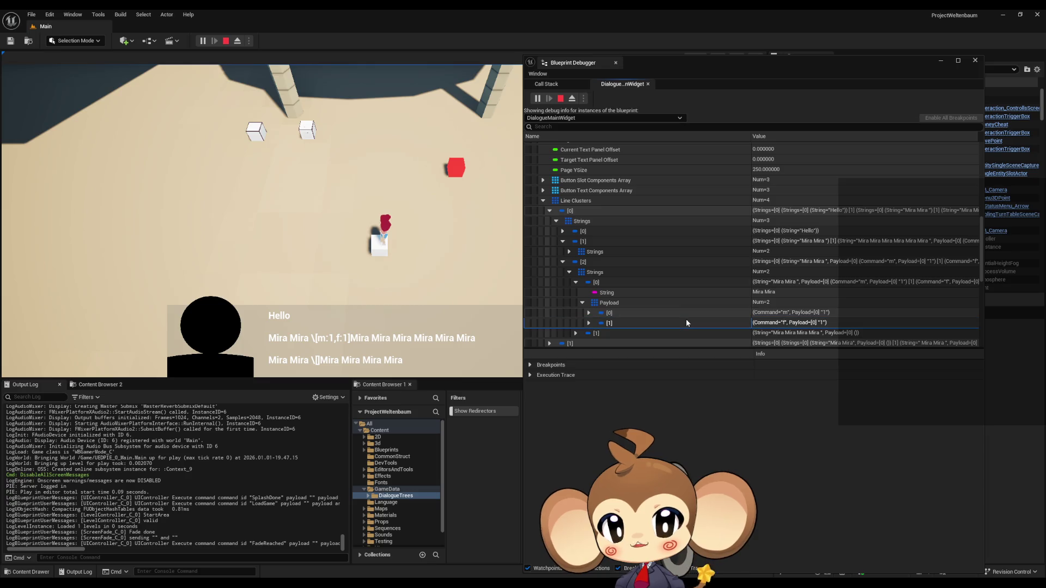
left_click(576, 333)
scroll(579, 337, "down", 2)
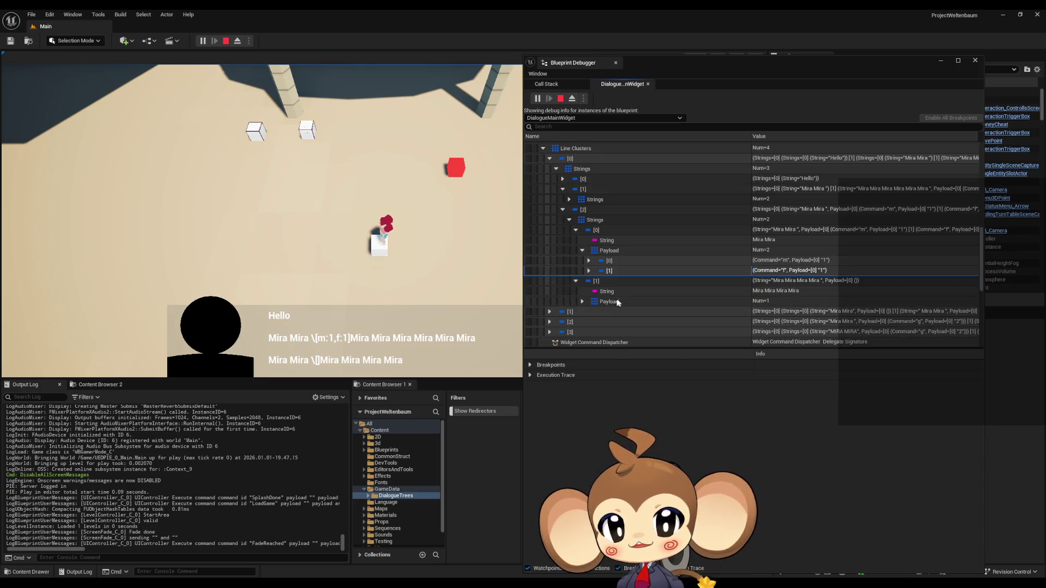
left_click(582, 302)
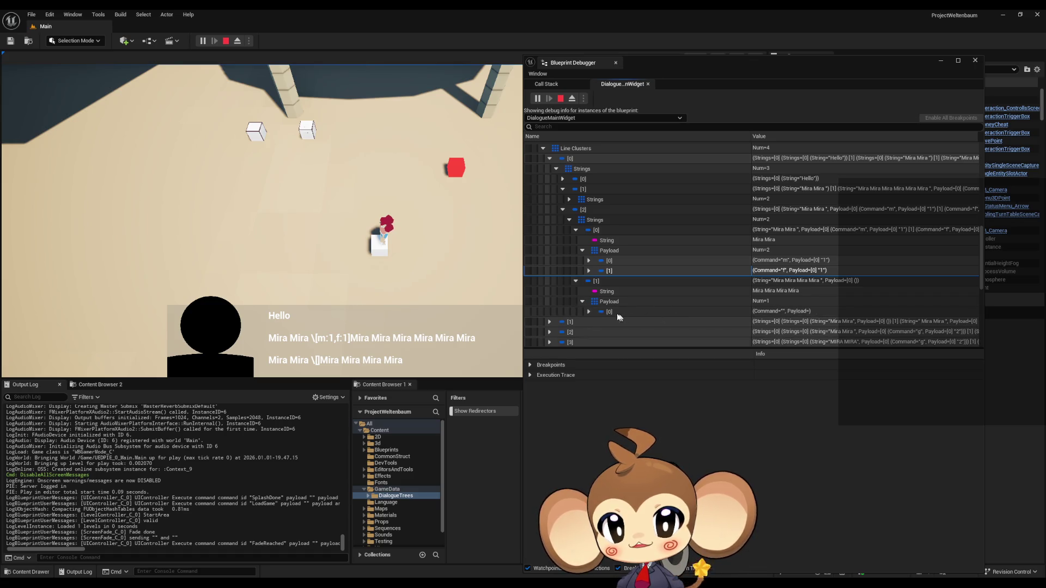
left_click(612, 313)
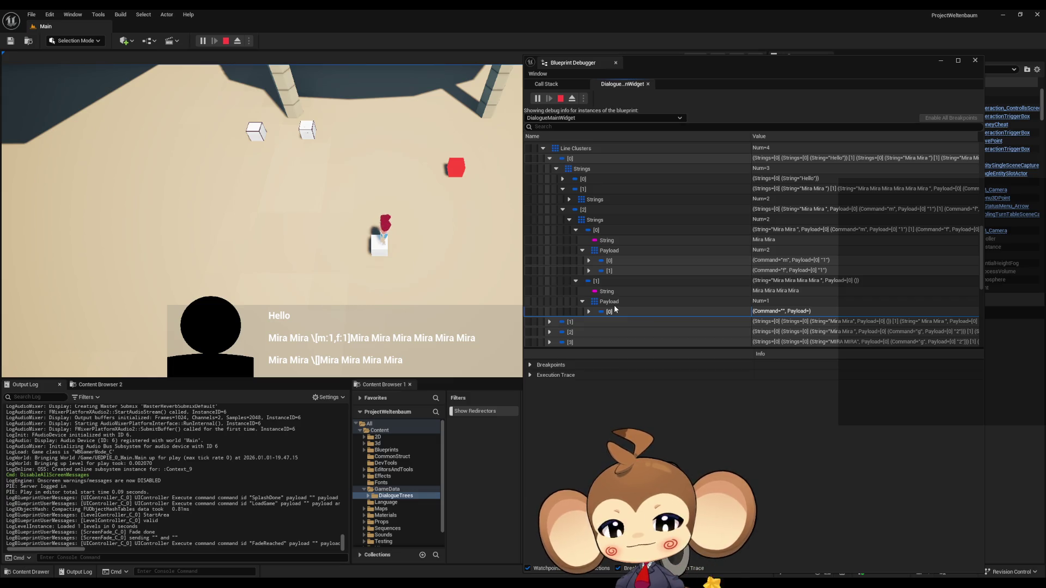
Confirm the first string entry's Hello payload is empty, then stop play with Esc.
left_click(563, 178)
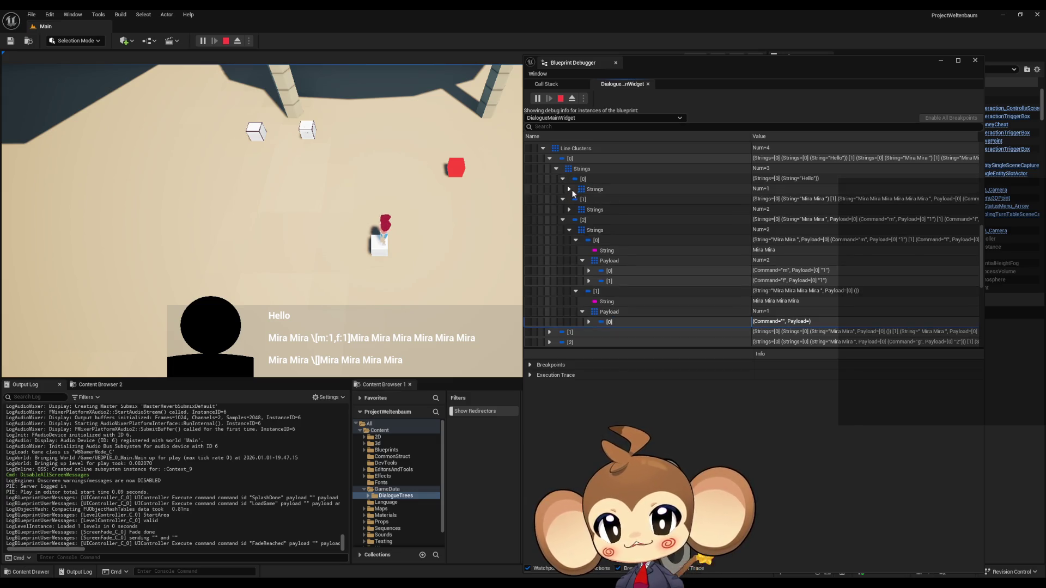
left_click(569, 189)
left_click(576, 199)
left_click(598, 220)
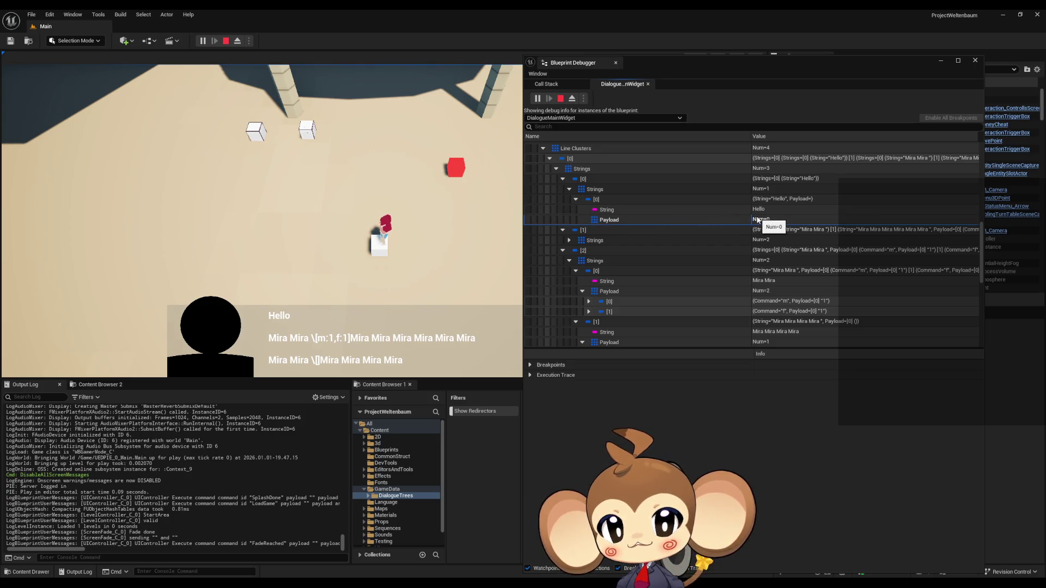
key("Escape")
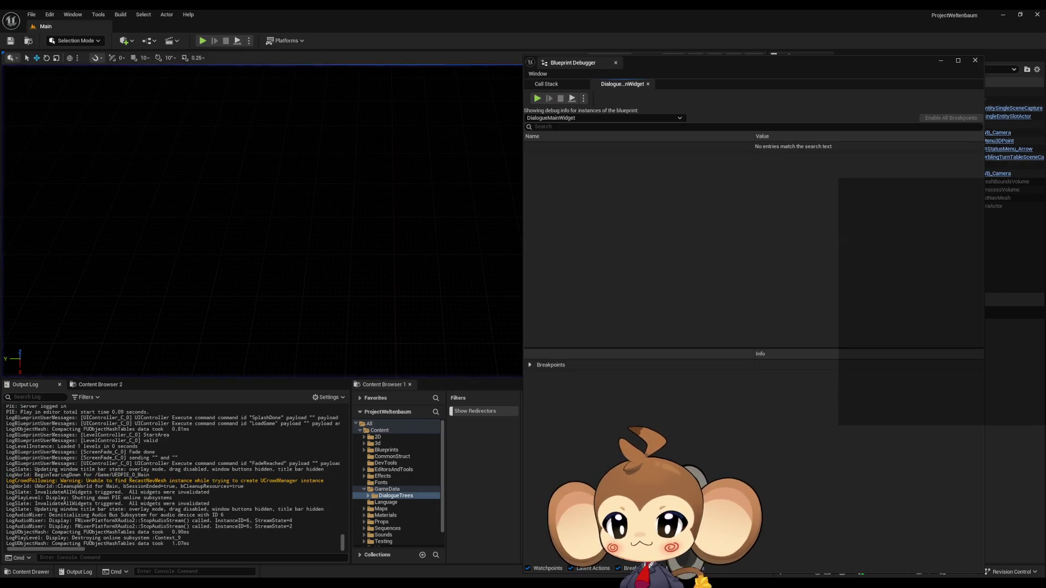
Review the Local Commands Data, Clear, Set and Parse nodes in the DialogueMainWidget graph.
mouse_move(376, 583)
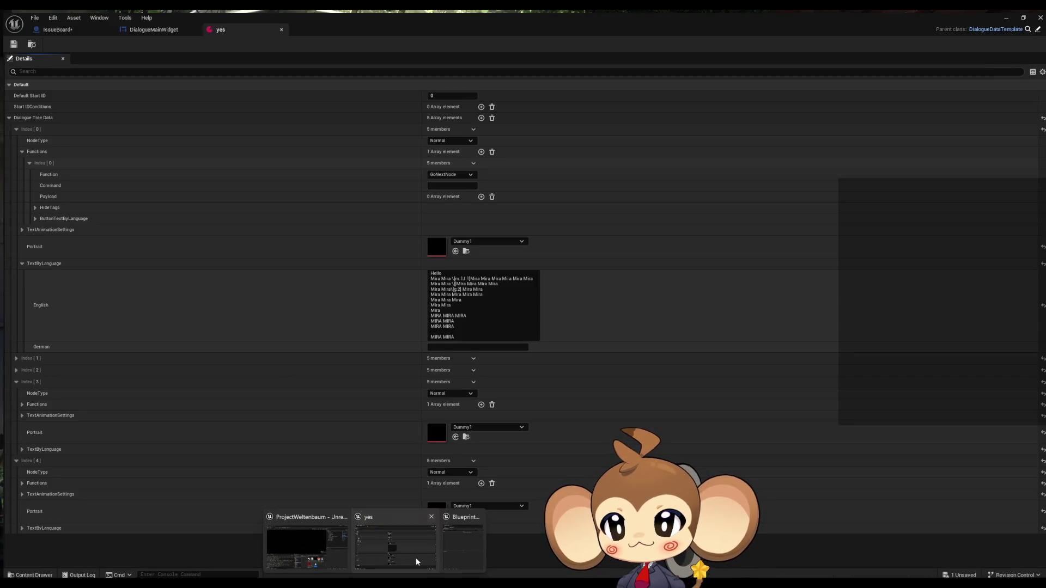
left_click(417, 559)
left_click(154, 30)
scroll(495, 295, "down", 3)
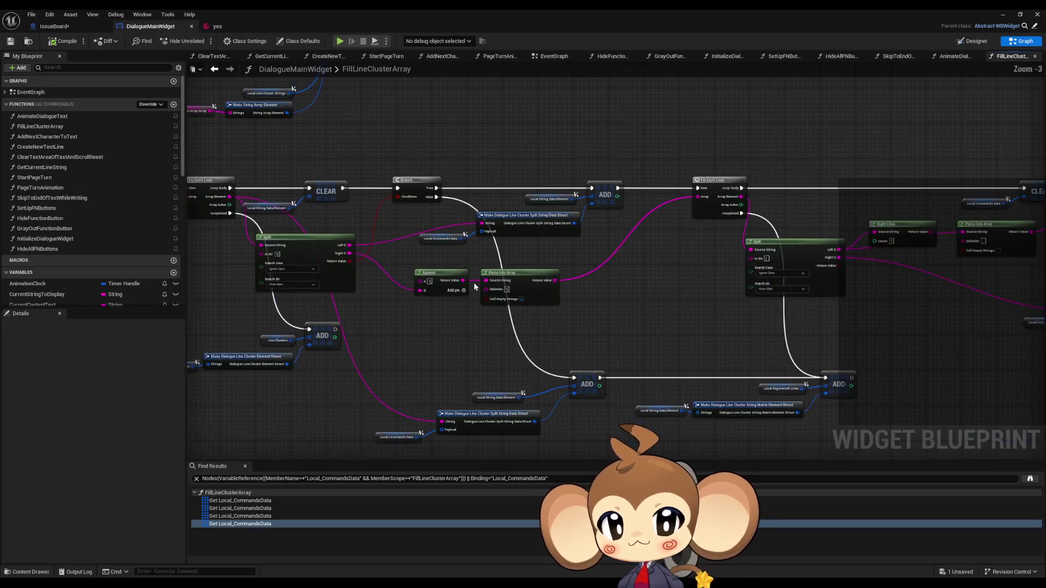
left_click_drag(643, 191, 748, 241)
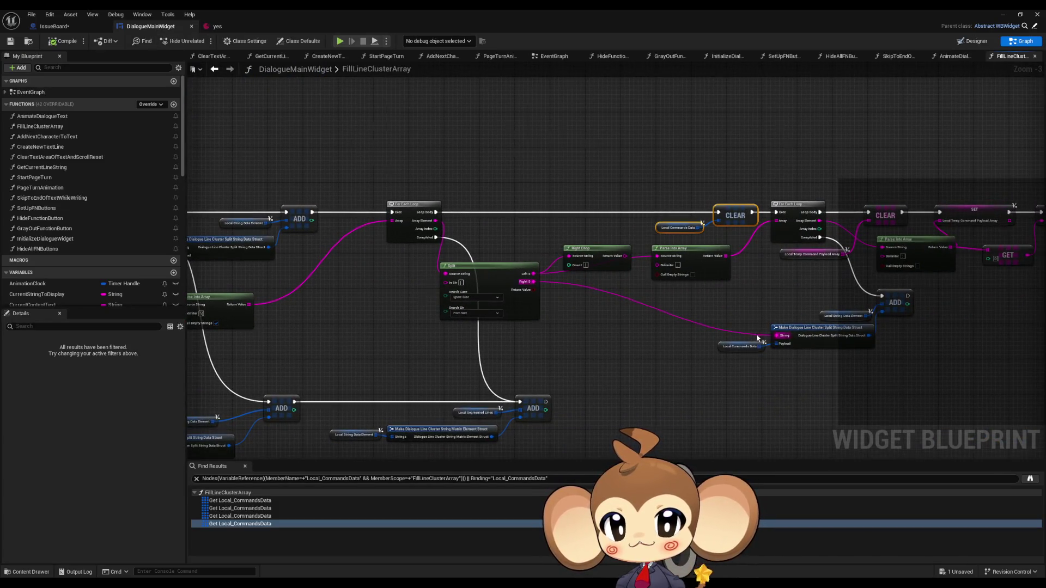
left_click_drag(839, 181, 595, 191)
mouse_move(619, 138)
left_mouse_down()
mouse_move(928, 296)
mouse_move(1001, 308)
left_mouse_up()
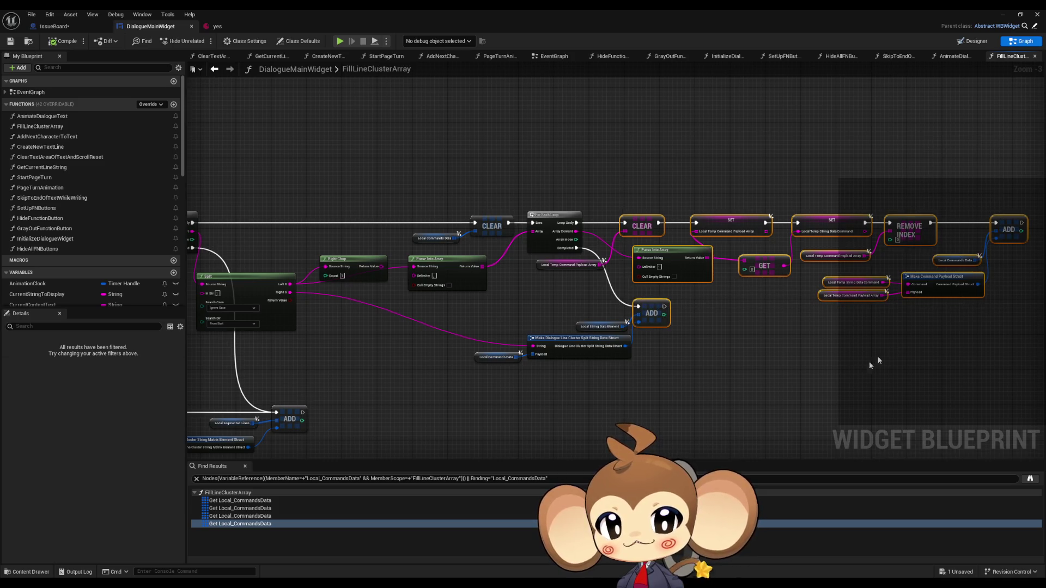
left_click(811, 380)
scroll(680, 376, "up", 2)
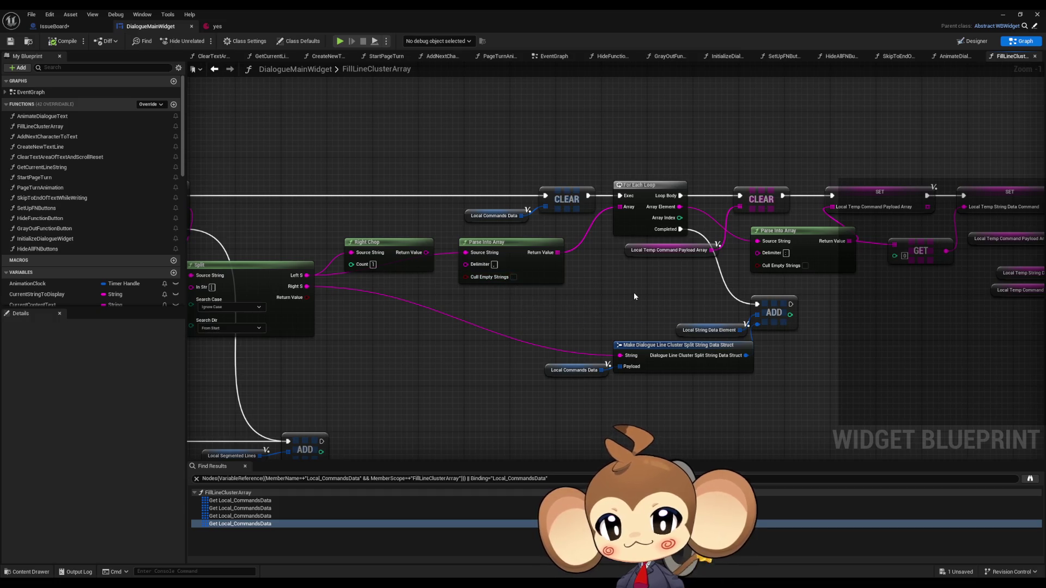
left_click(569, 371)
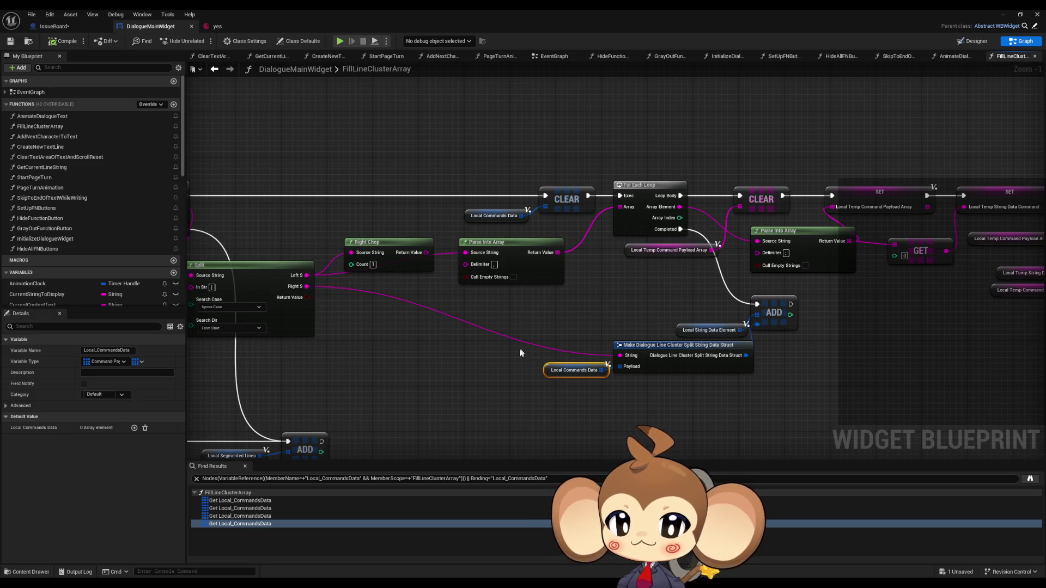
mouse_move(512, 355)
left_mouse_down()
mouse_move(379, 338)
mouse_move(519, 266)
left_mouse_up()
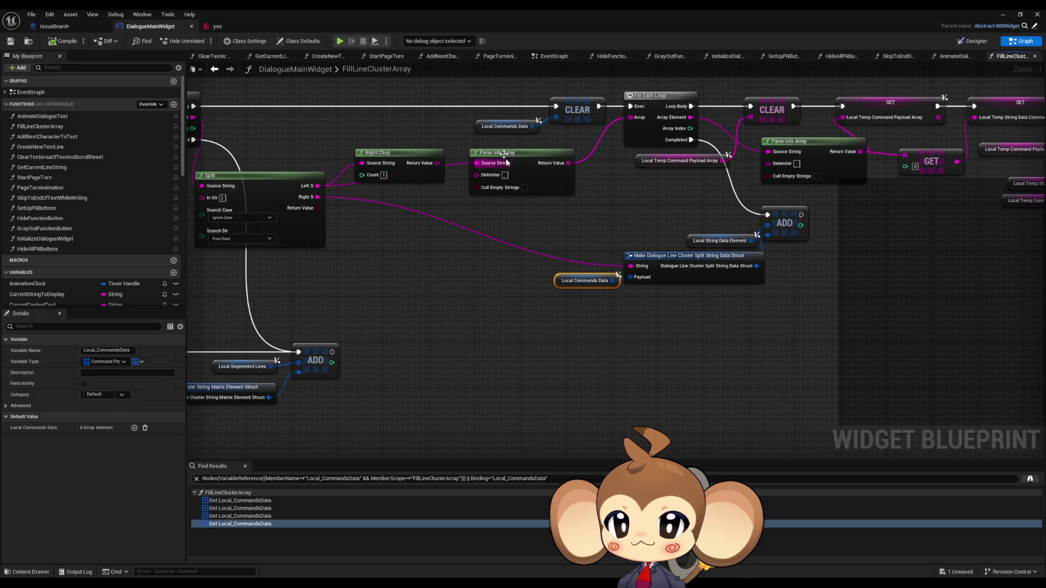
mouse_move(511, 81)
left_mouse_down()
mouse_move(620, 130)
mouse_move(498, 168)
mouse_move(299, 201)
left_mouse_up()
Enable Cull Empty Strings on the Parse Into Array after Right Chop, then start Play.
left_click_drag(872, 161, 998, 233)
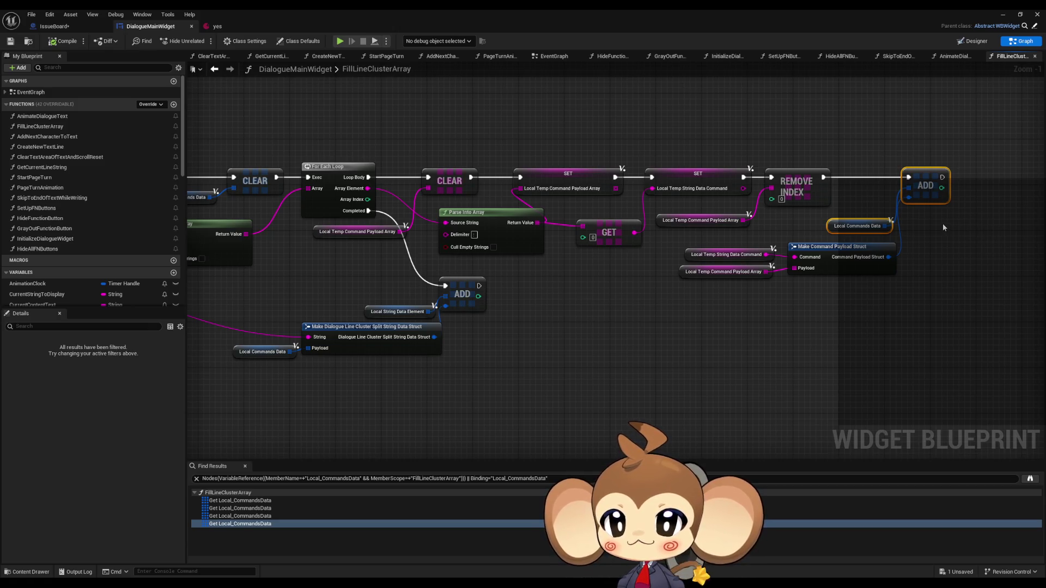
left_click_drag(405, 194, 778, 211)
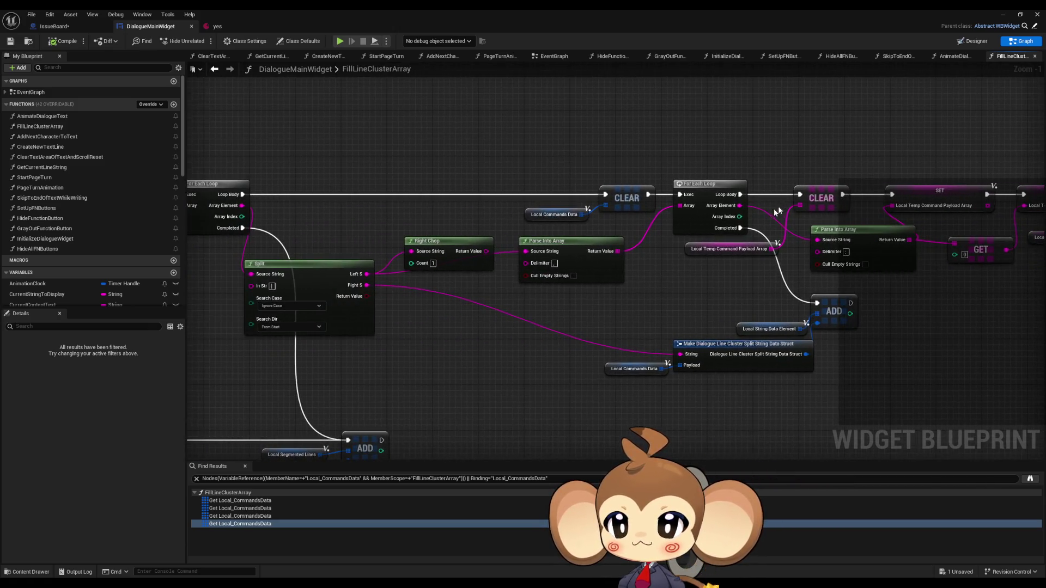
left_click(435, 241)
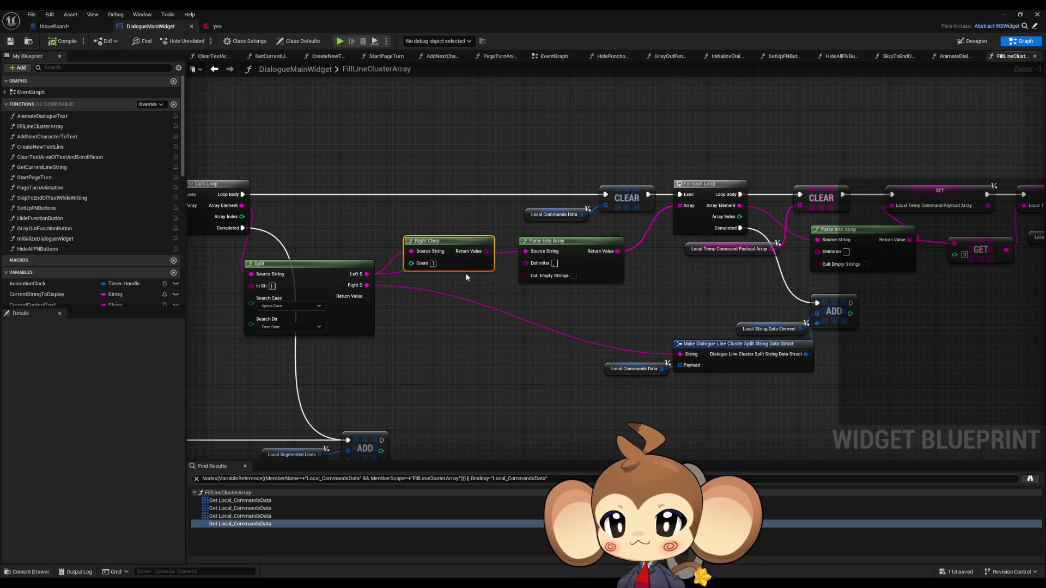
left_click_drag(574, 309, 561, 254)
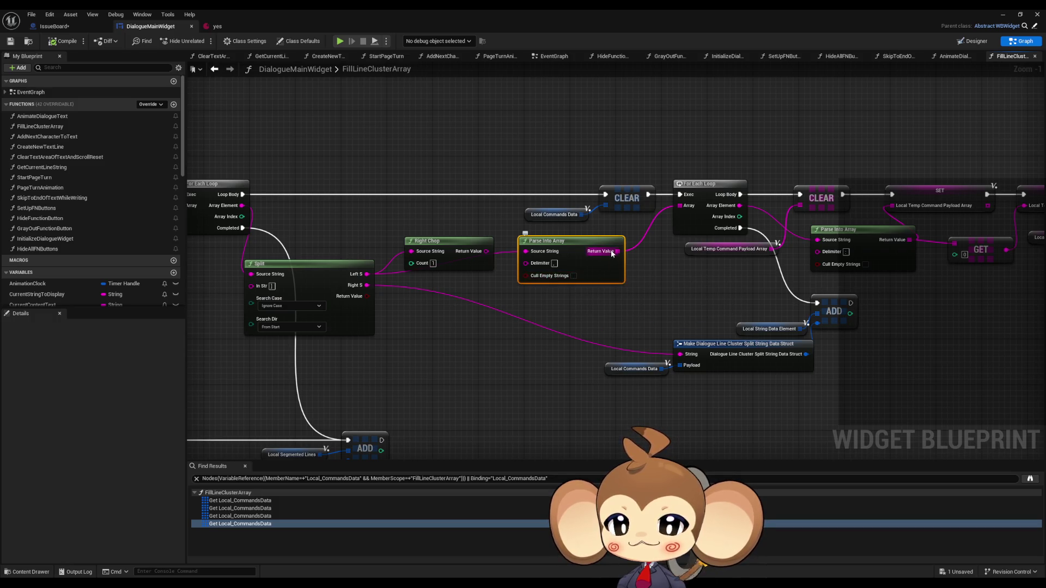
left_click(574, 276)
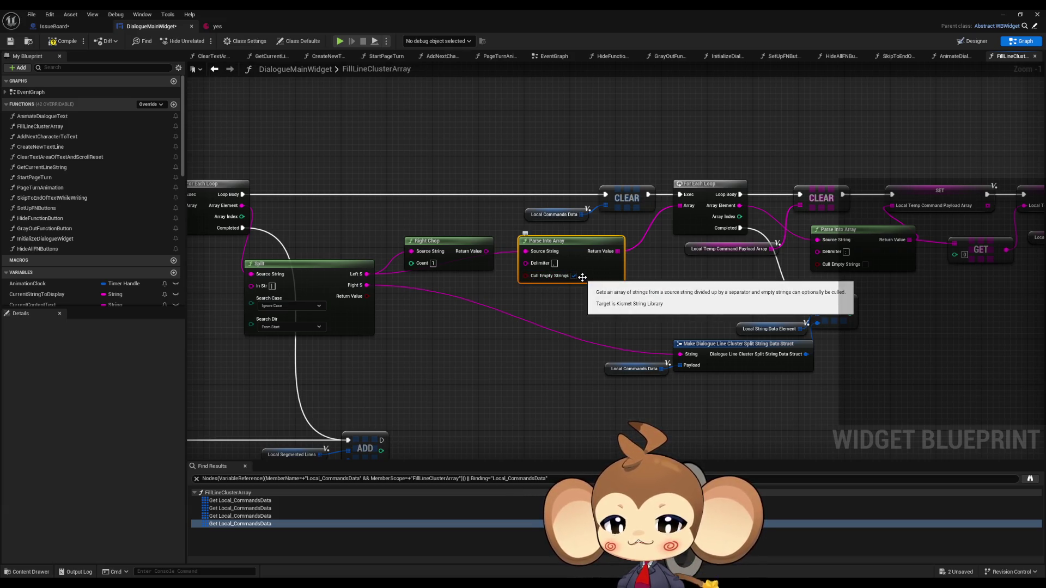
left_click(612, 332)
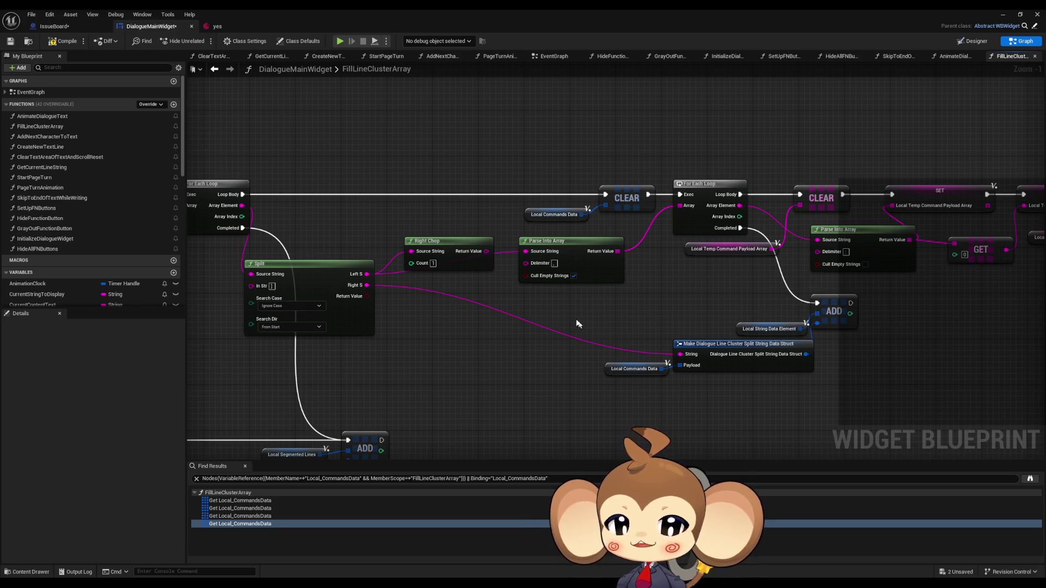
left_click(1002, 14)
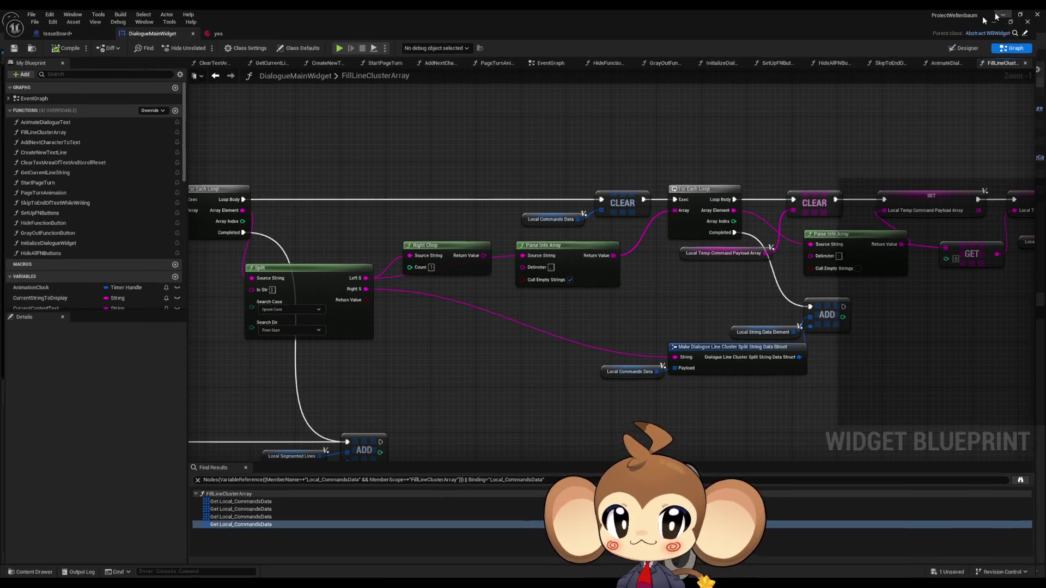
left_click(202, 41)
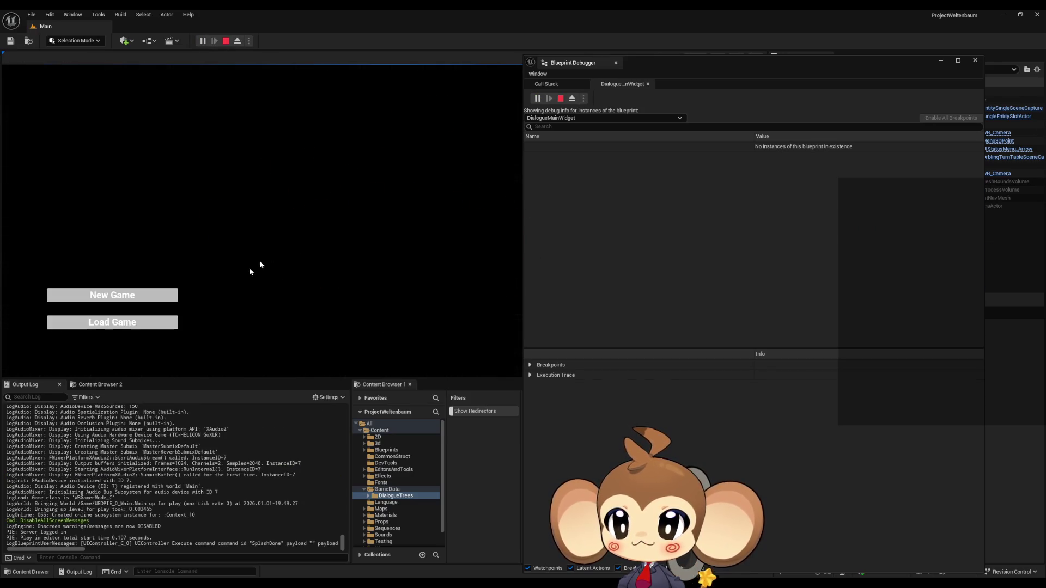
Continue the saved game and expand Line Clusters [0] Strings in the debugger.
left_click(112, 322)
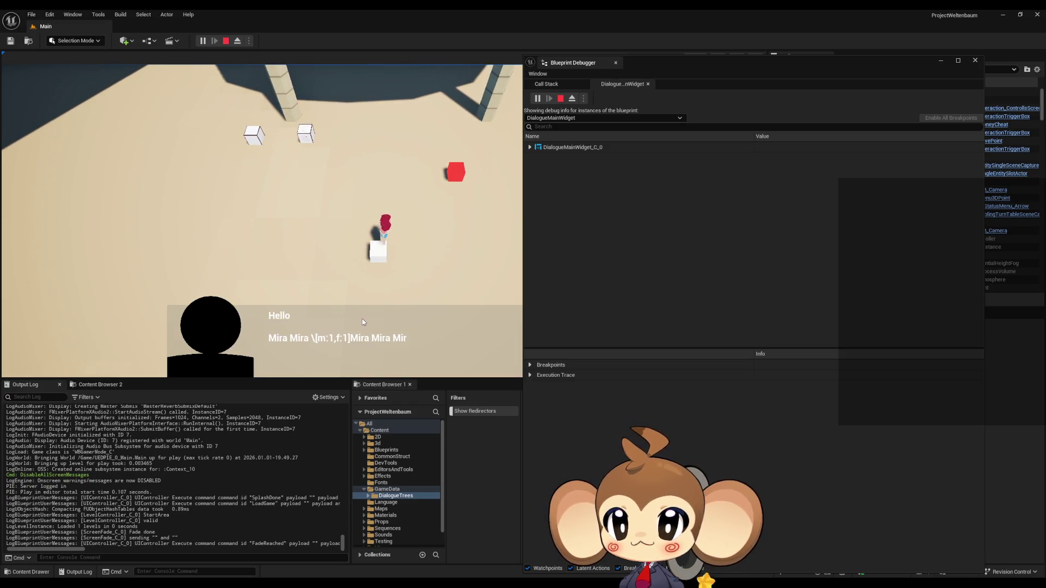
left_click(528, 148)
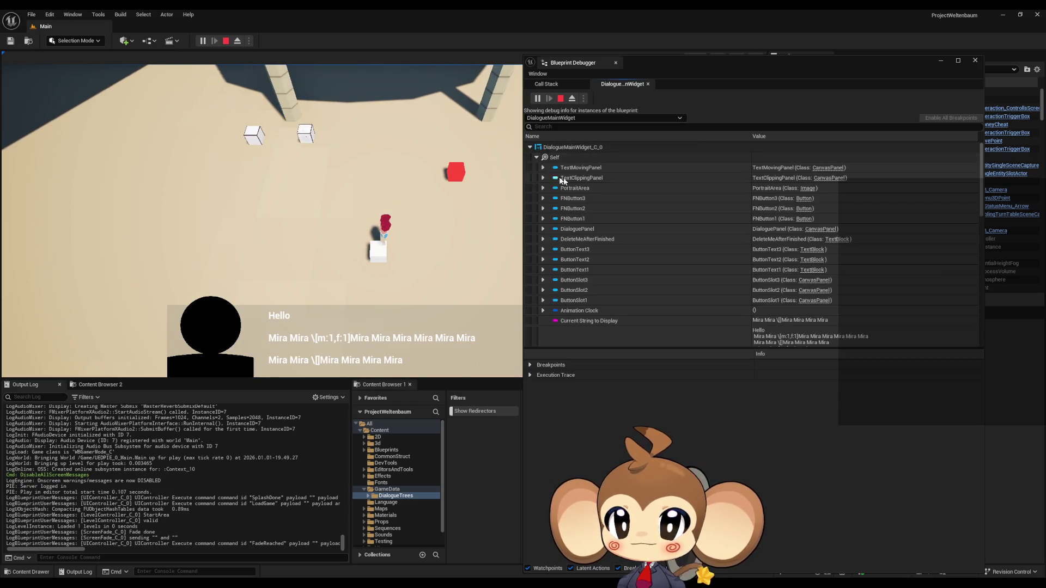
scroll(603, 200, "down", 5)
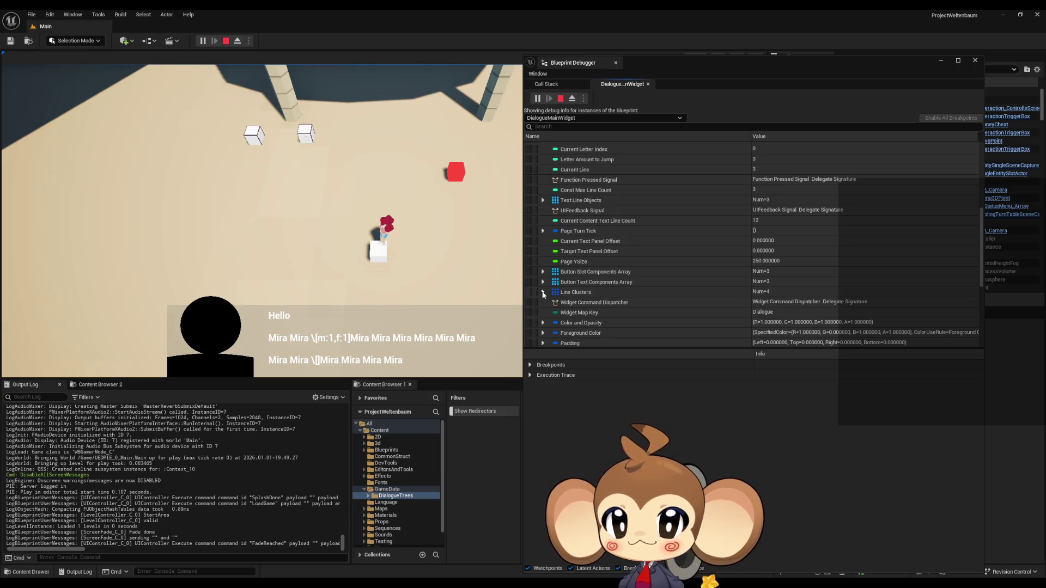
left_click(542, 292)
scroll(637, 217, "down", 4)
left_click(549, 235)
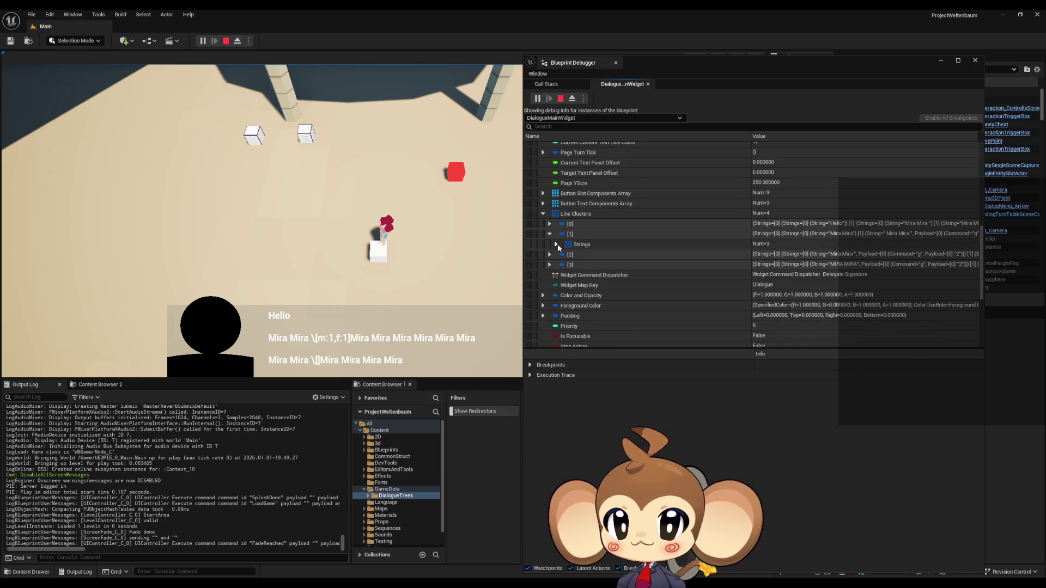
left_click(550, 236)
left_click(549, 224)
left_click(555, 234)
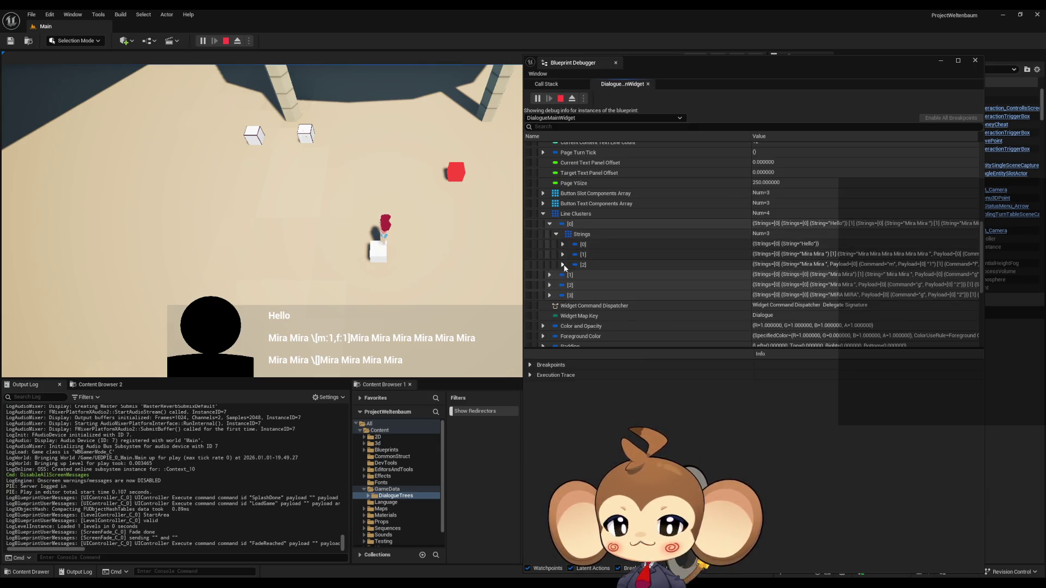
Check string [2]'s nested strings: the first one's payload commands and the second's empty payload.
left_click(563, 265)
left_click(569, 275)
scroll(582, 237, "down", 2)
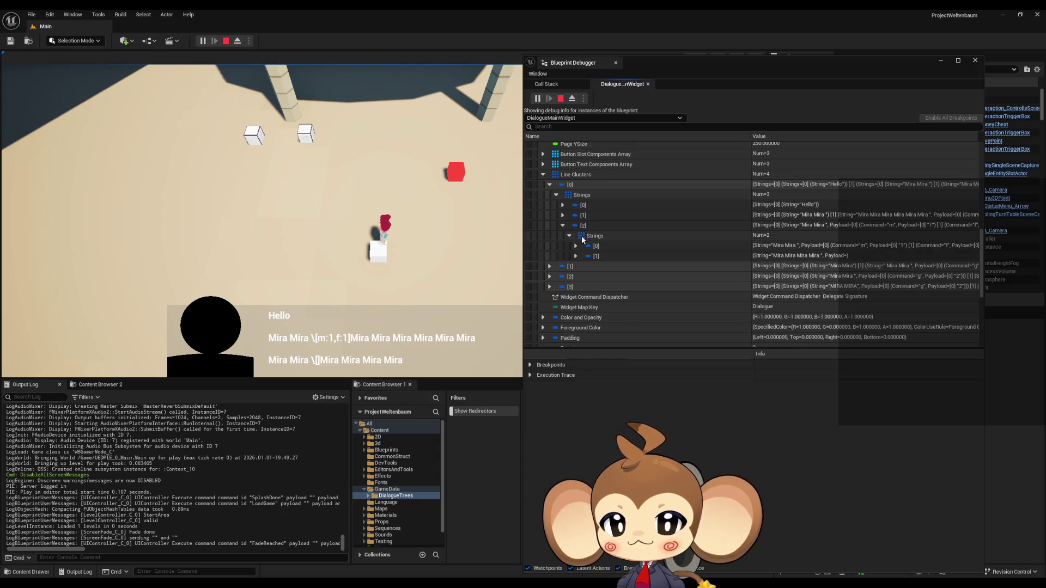
left_click(576, 246)
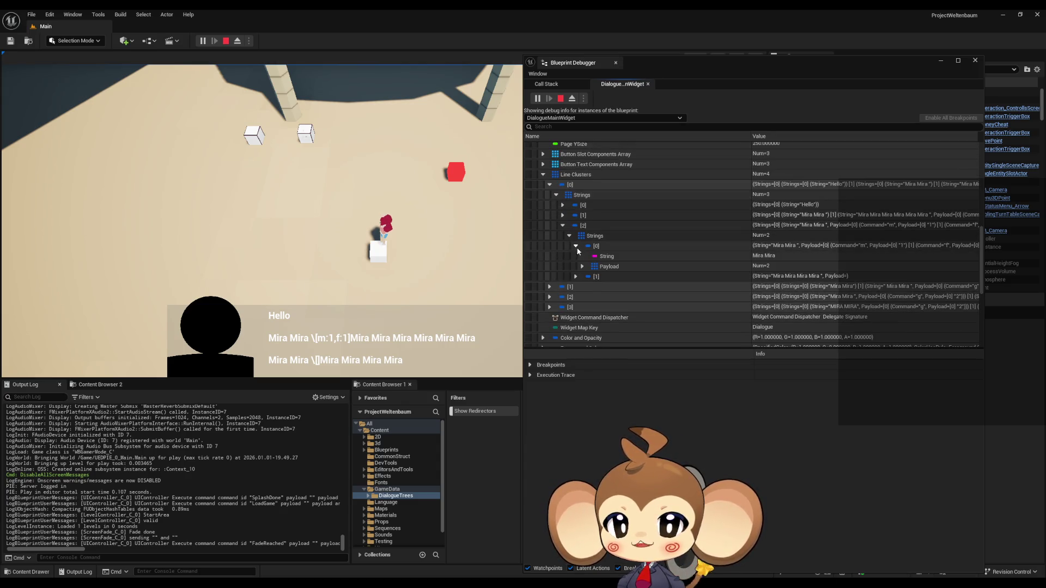
left_click(582, 267)
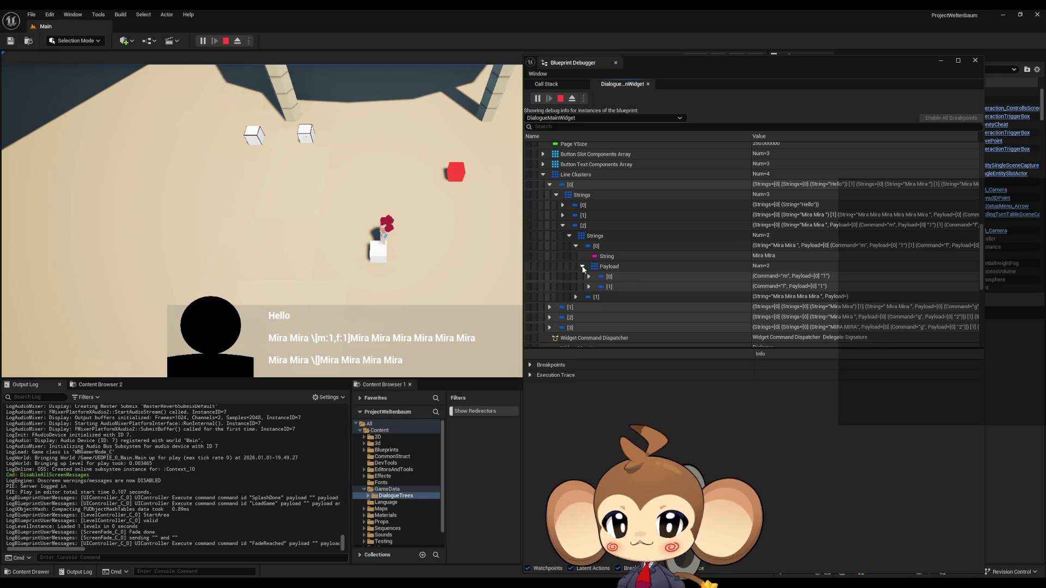
left_click(582, 267)
left_click(575, 246)
left_click(576, 256)
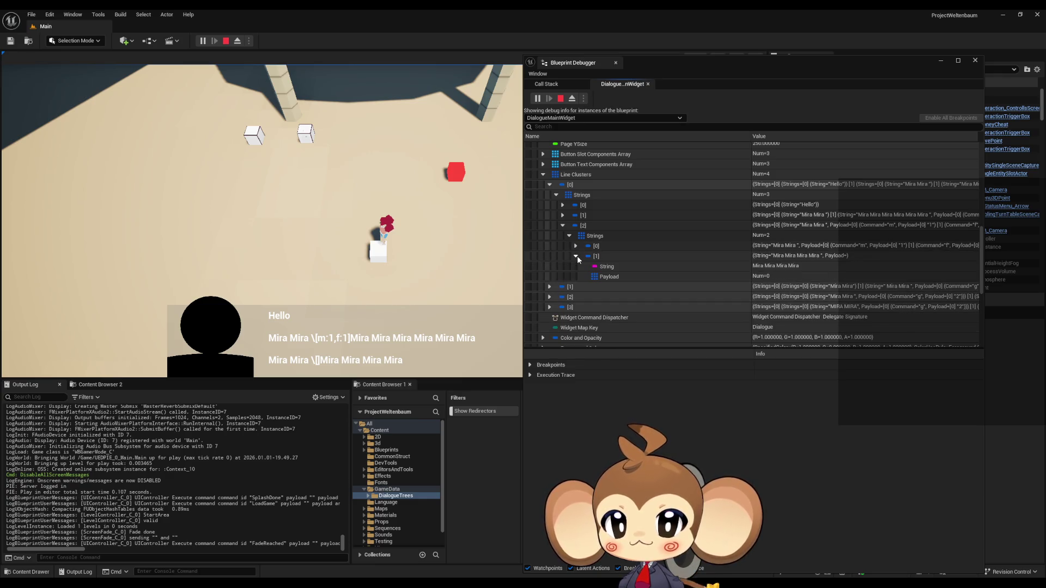
left_click(593, 279)
In Line Clusters [1], confirm Mira Mira's empty payload and the next string's g command payload 2.
left_click(549, 287)
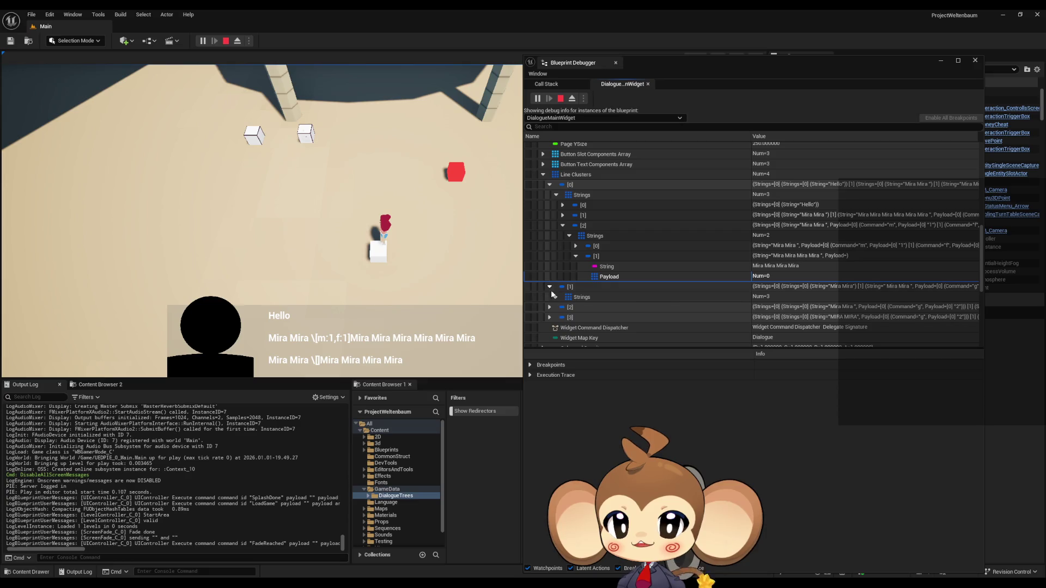
left_click(556, 296)
left_click(563, 307)
scroll(594, 297, "down", 2)
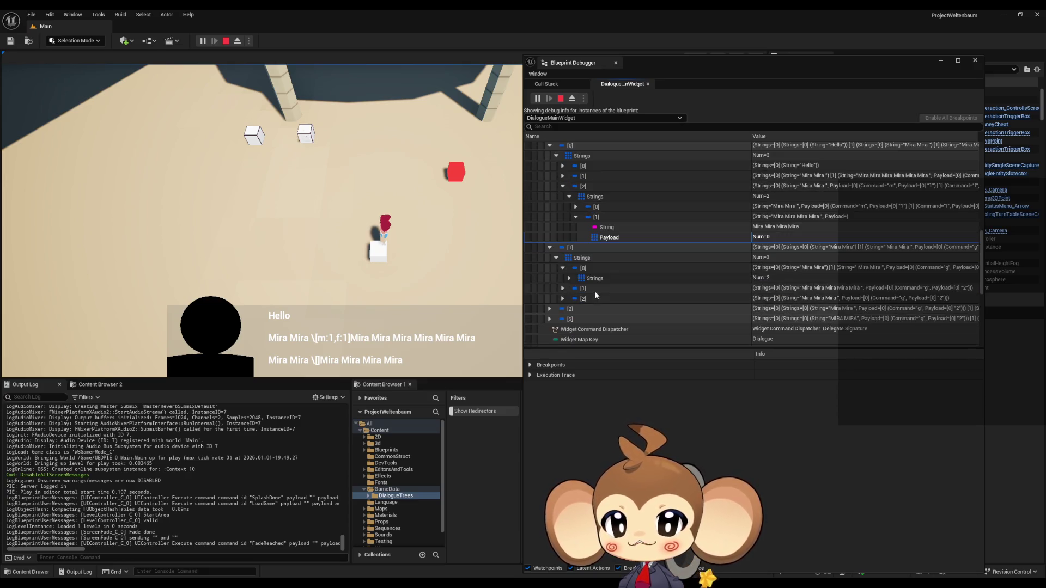
left_click(568, 278)
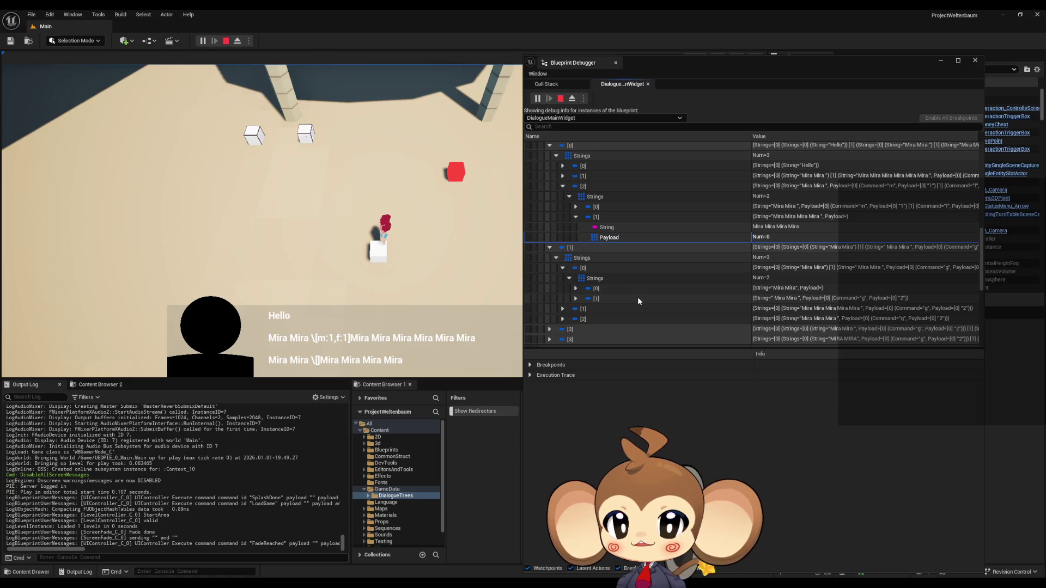
left_click(575, 288)
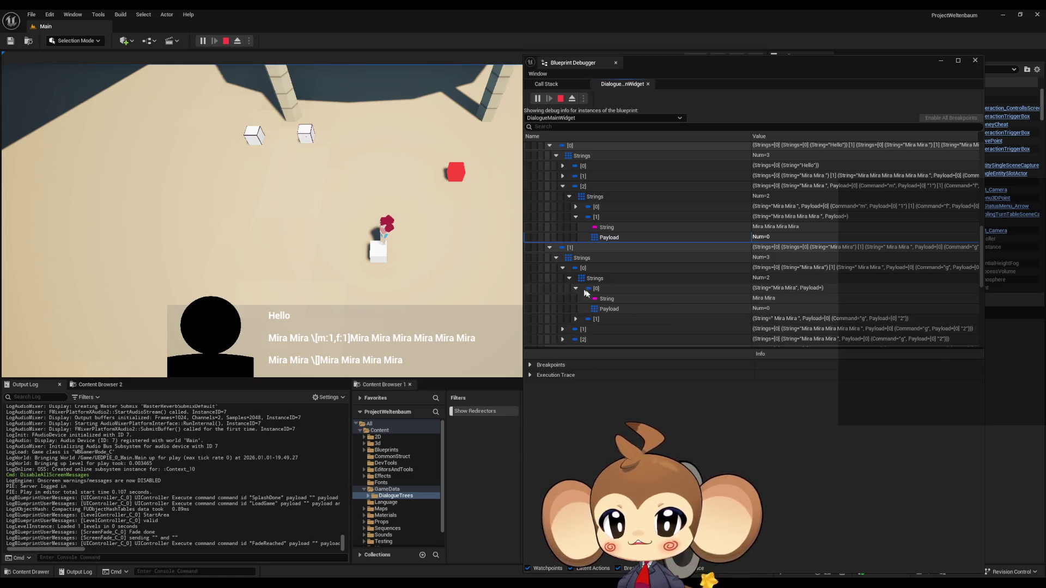
left_click(614, 308)
left_click(575, 318)
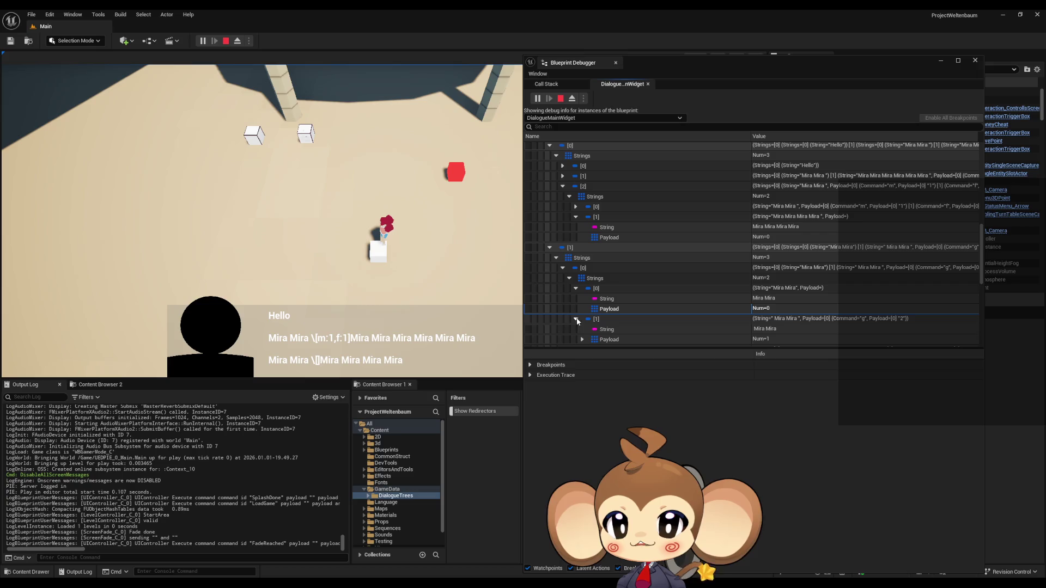
left_click(317, 354)
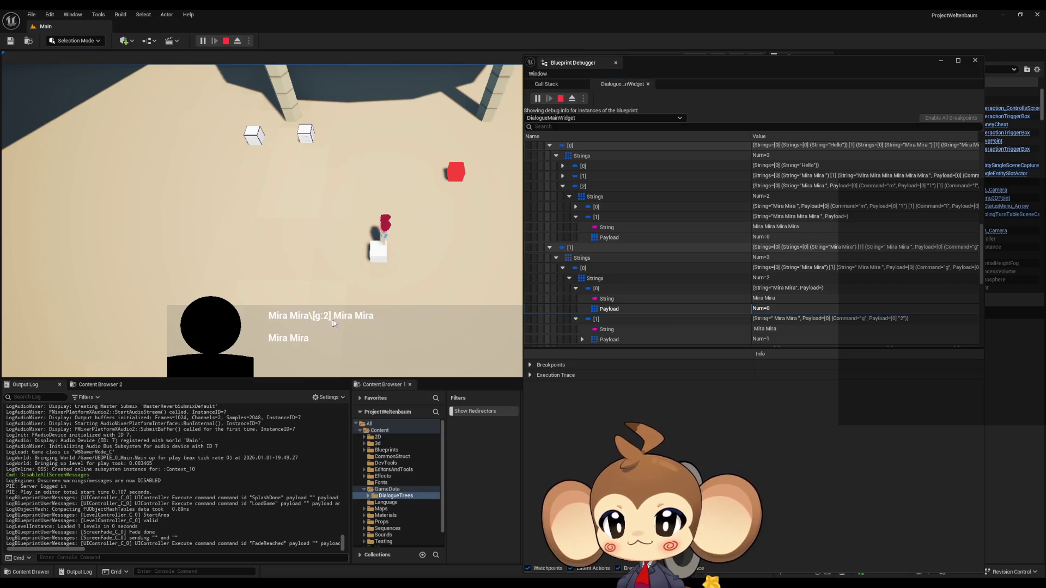
scroll(599, 299, "down", 2)
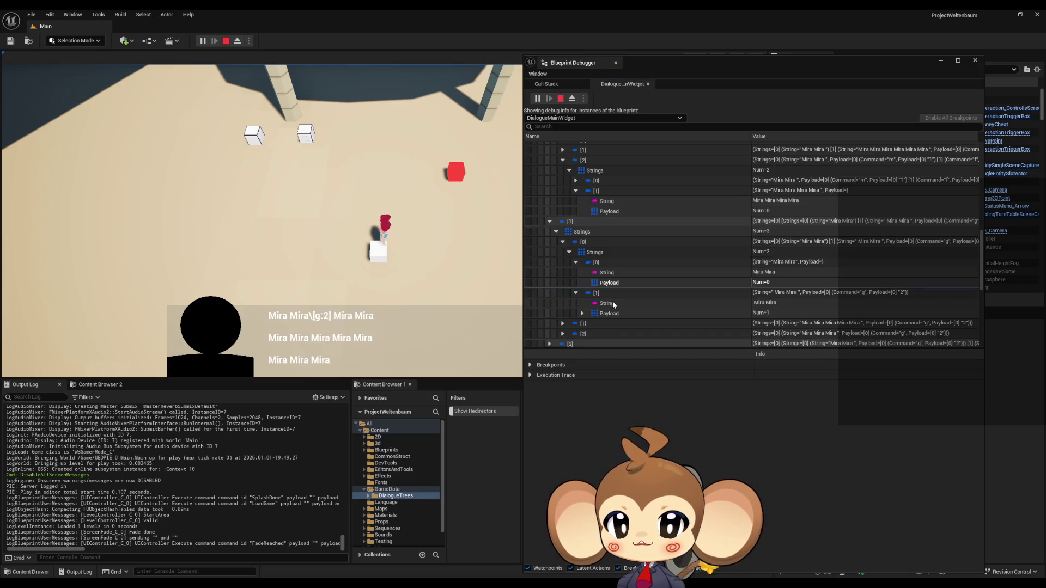
left_click(582, 314)
scroll(648, 298, "down", 2)
left_click(774, 299)
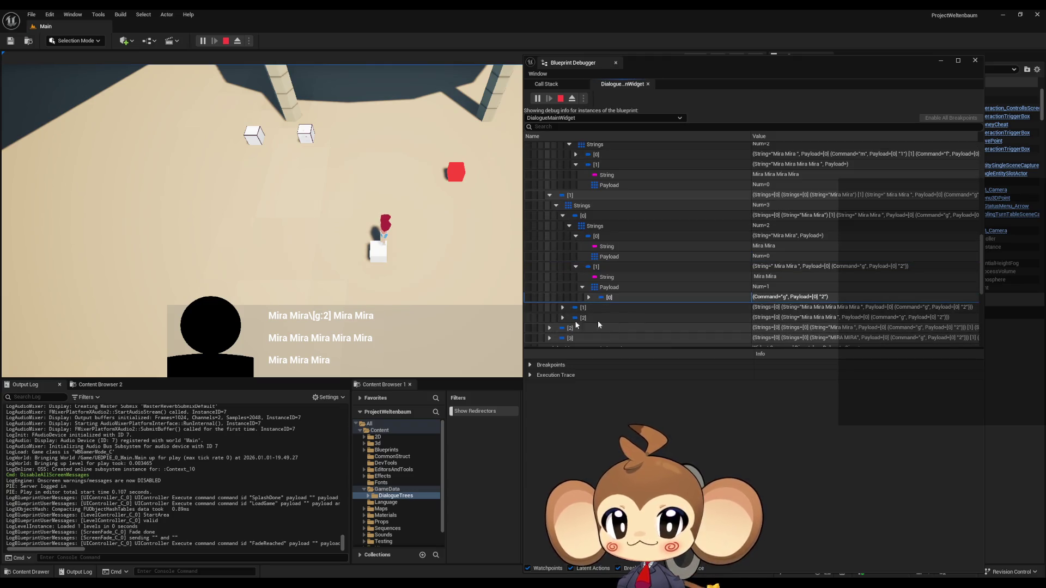
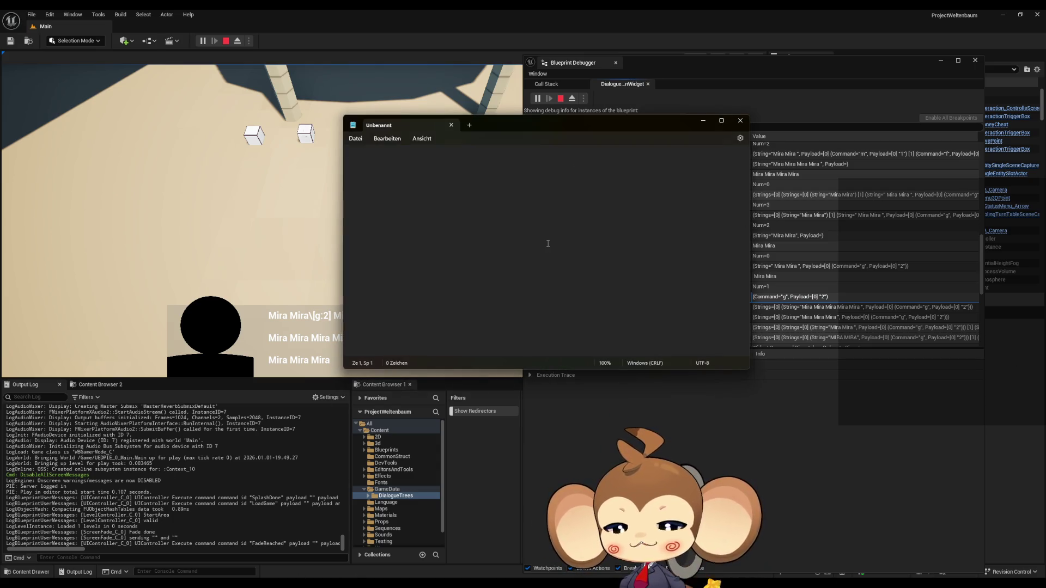
Type the sentence 'hello saru how are you i am fine thank you' and begin a \[ts:2] tag.
type("hello saru ")
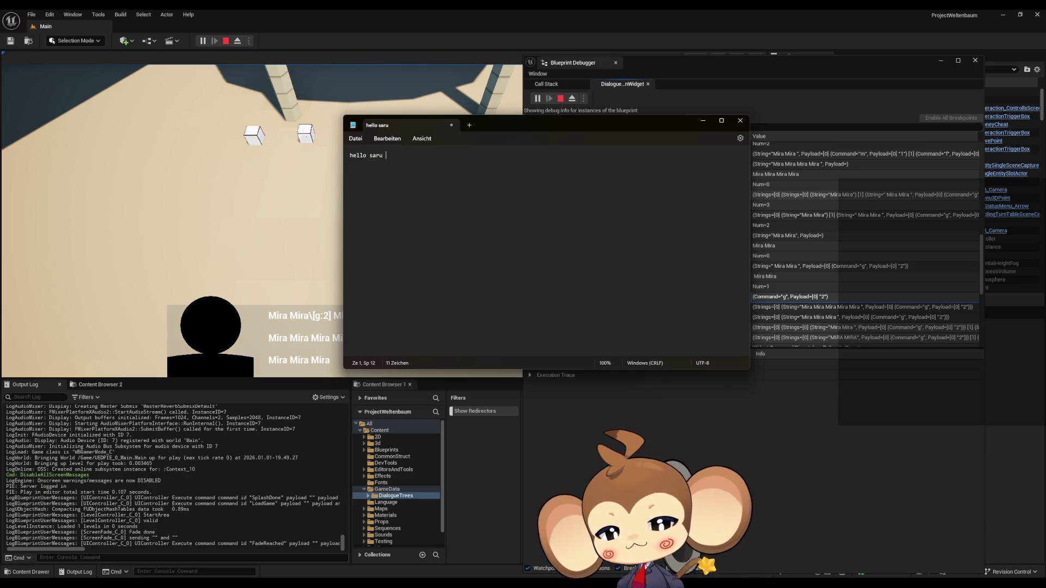
type("how are you ")
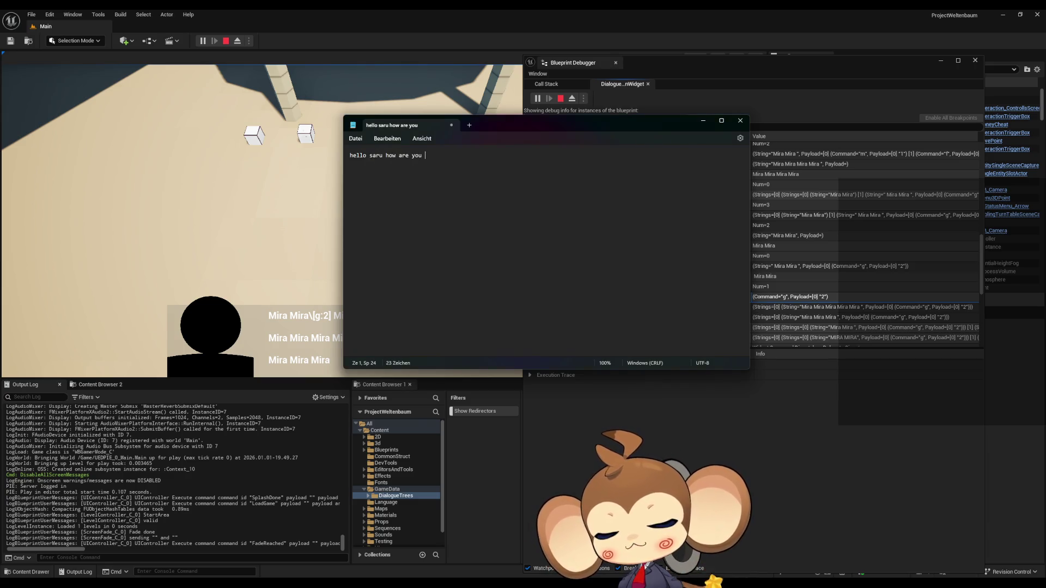
type("i am fine ")
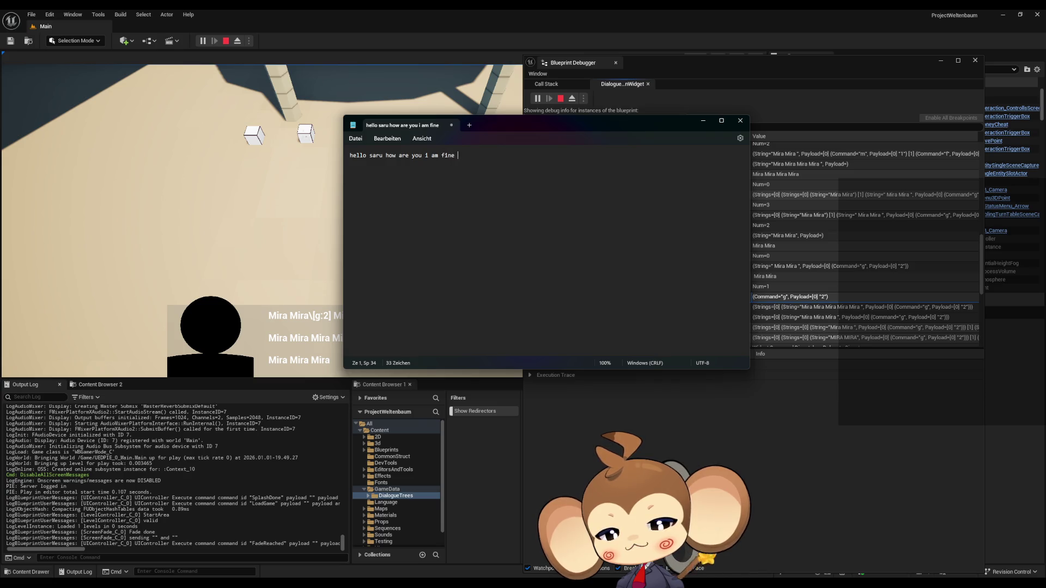
type("thank you")
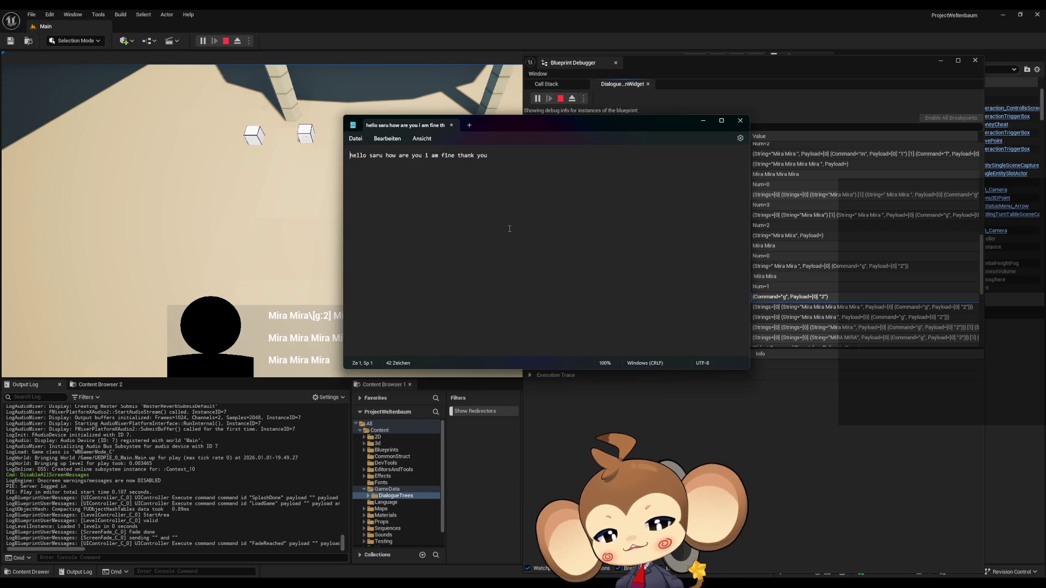
type("\\")
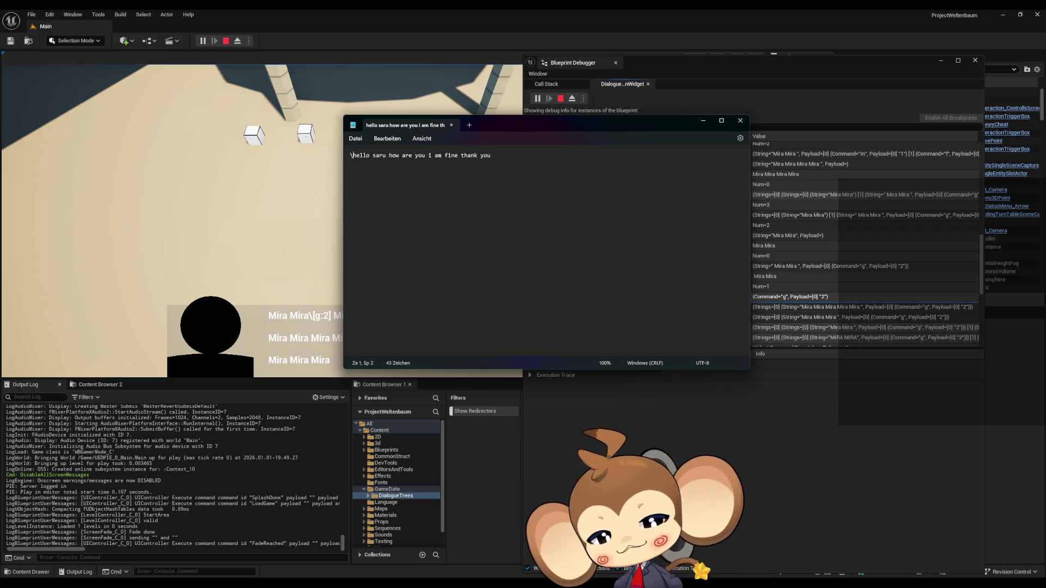
type("[]")
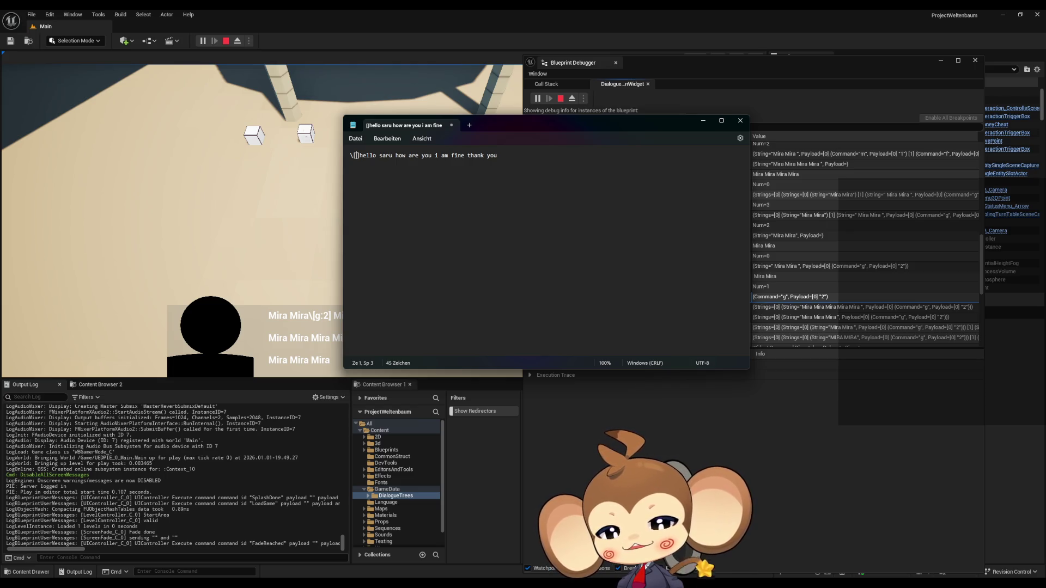
type("ts")
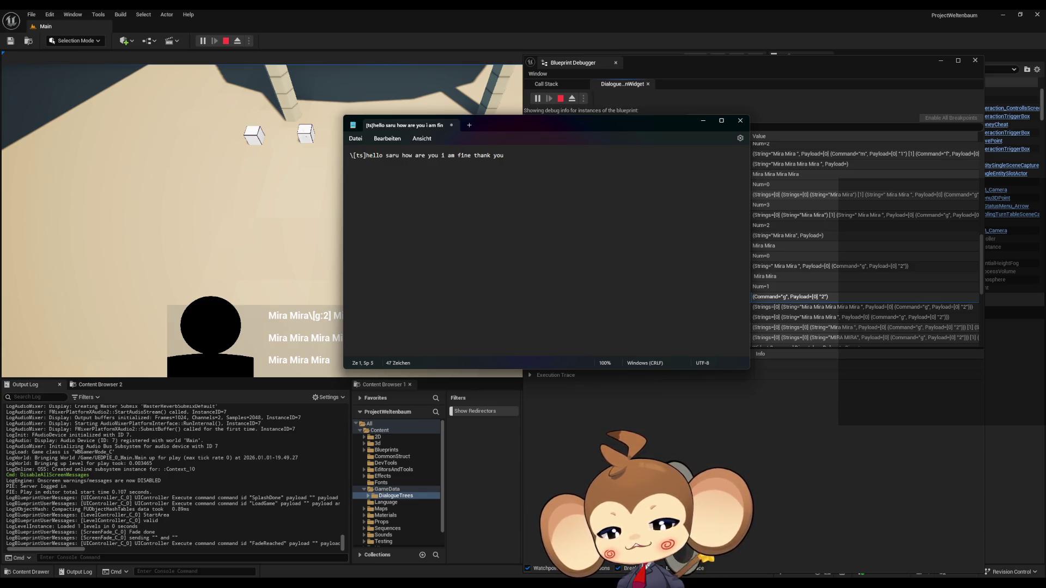
type(":")
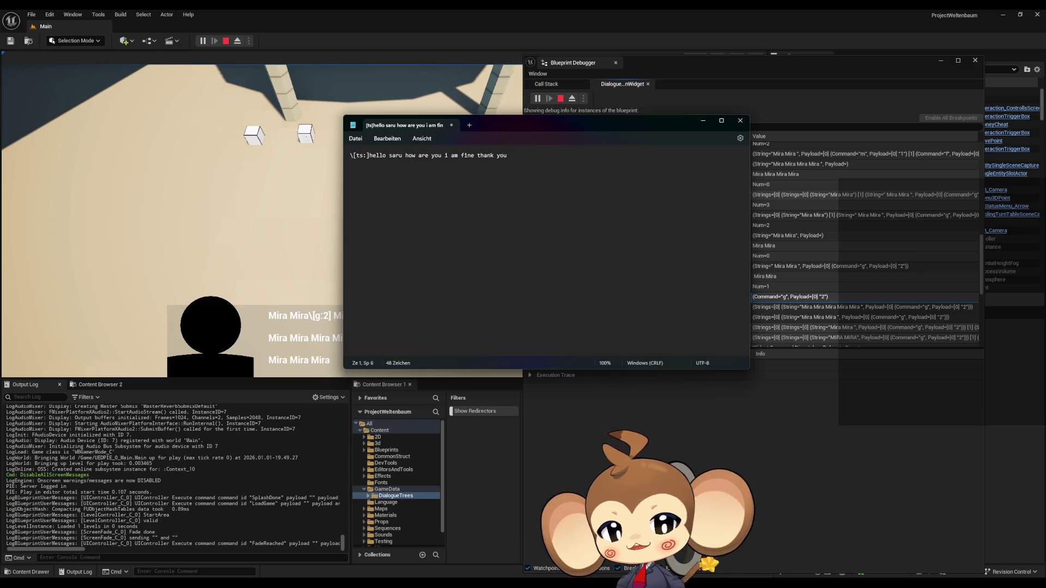
type("2")
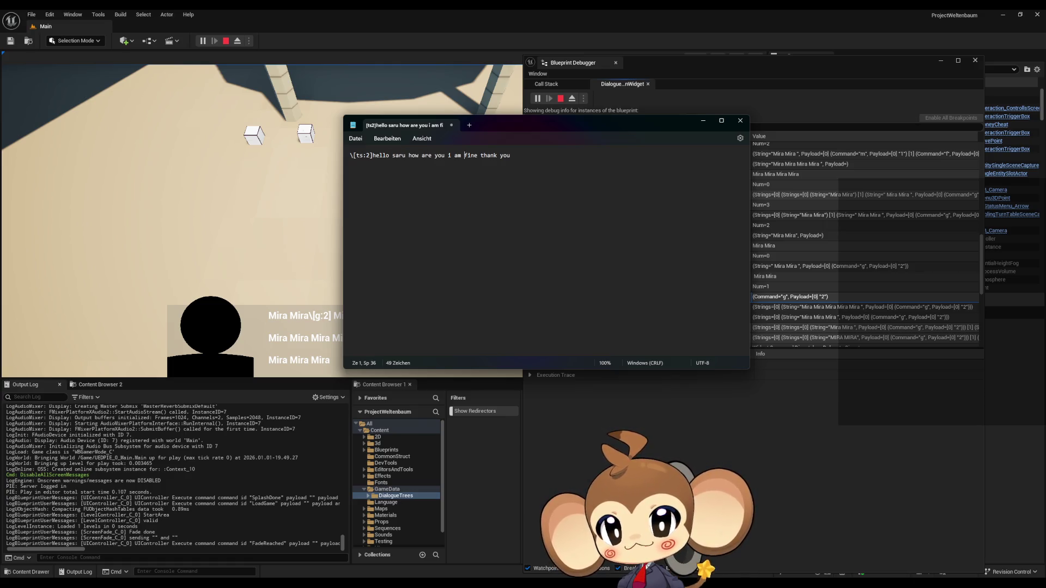
Insert the \[ts:2,m:1] tag directly in front of saru in the sample line.
left_click(500, 155)
left_click(503, 156)
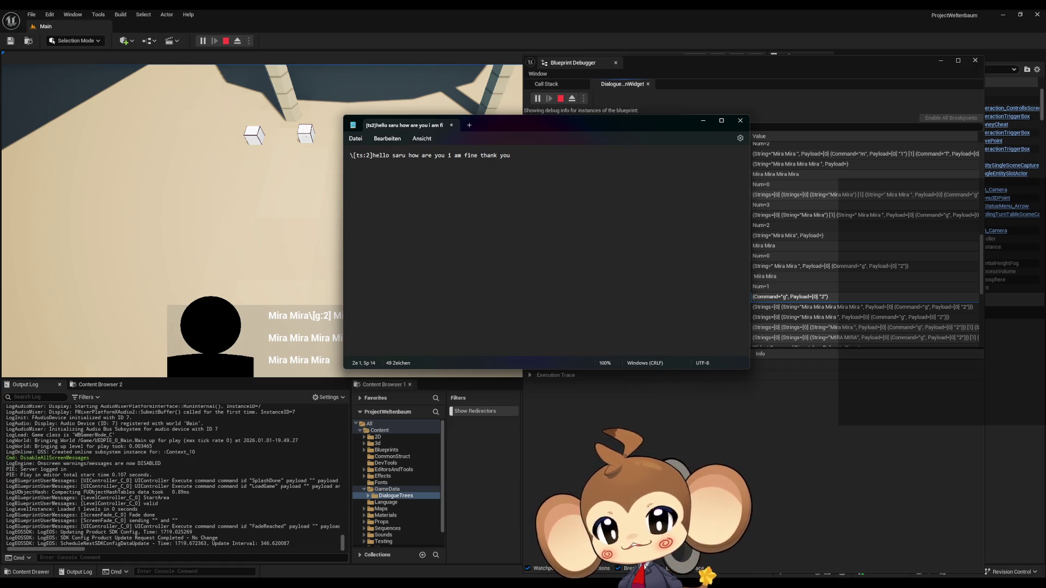
type("\\")
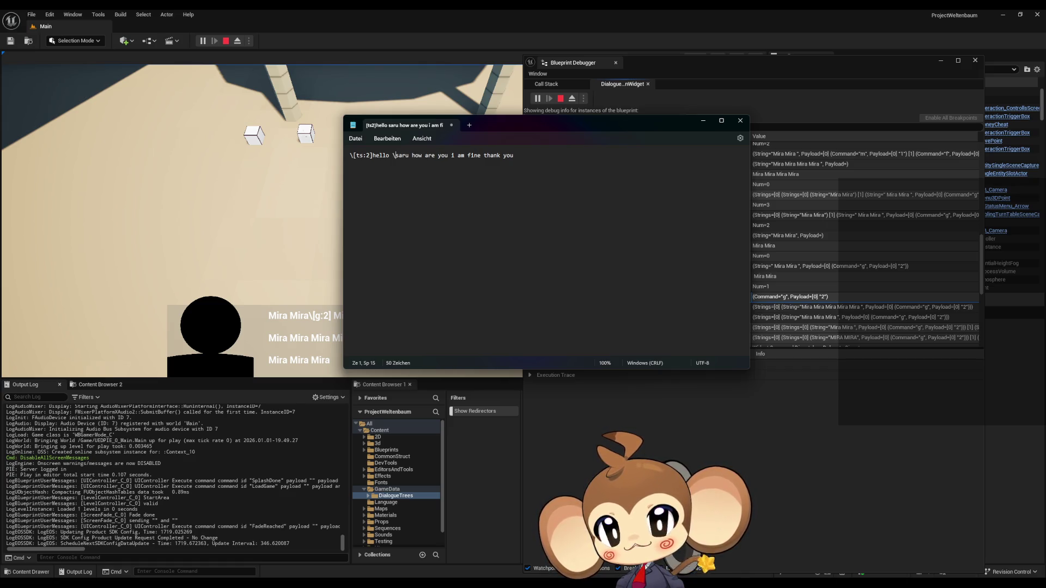
type("[]")
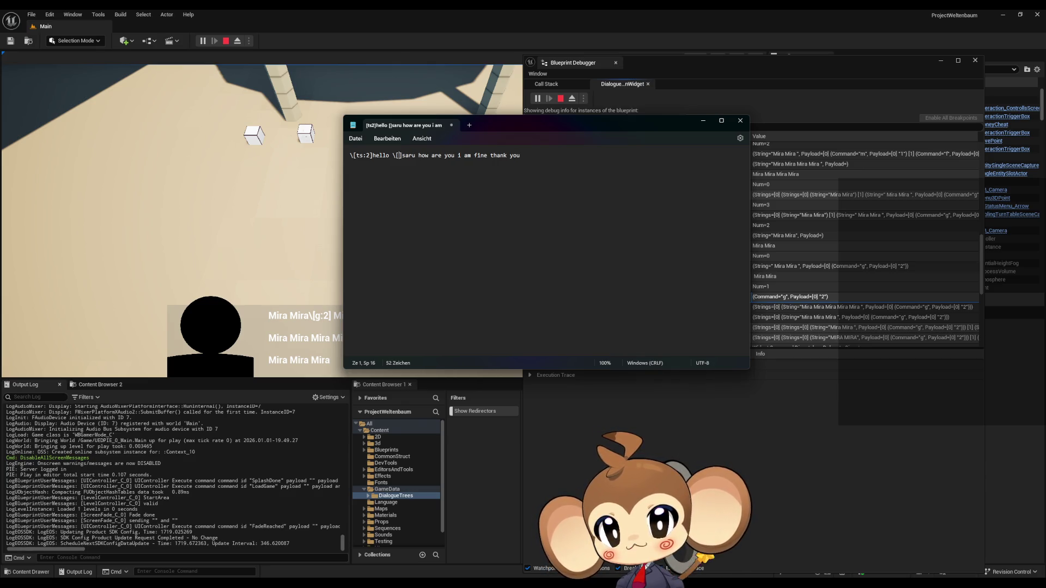
type("ts_")
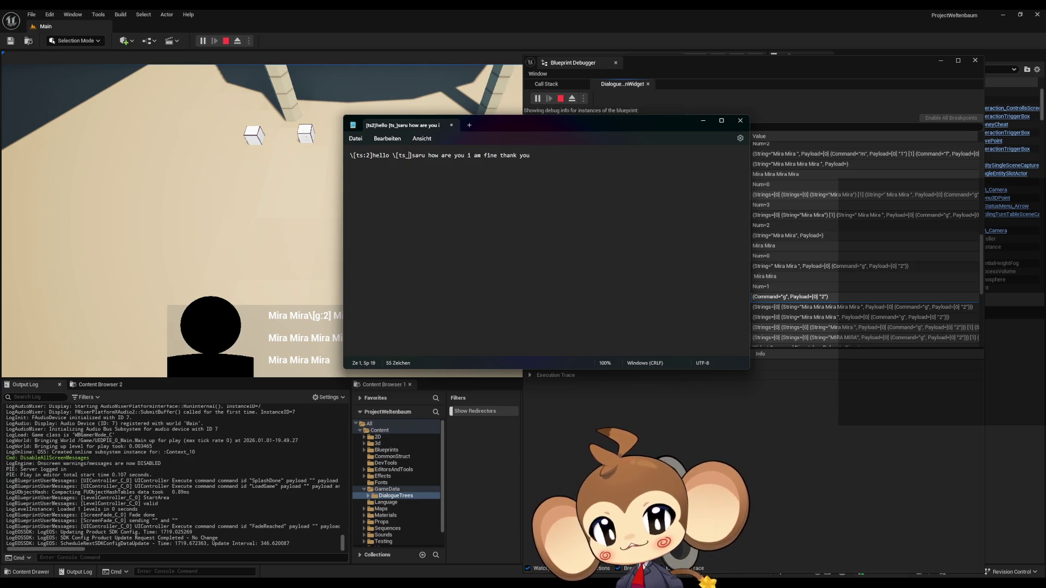
type("2,")
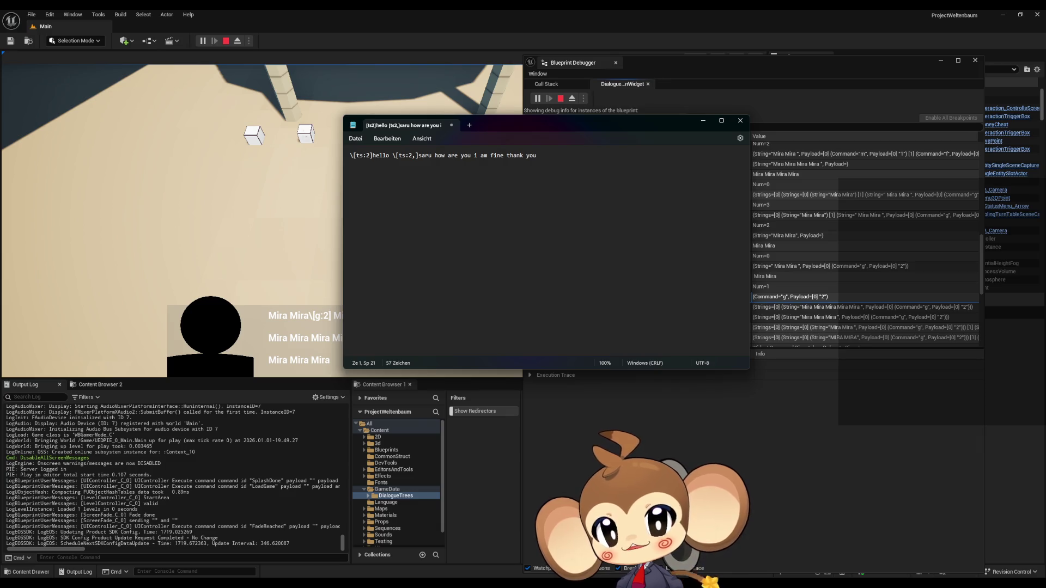
type("m")
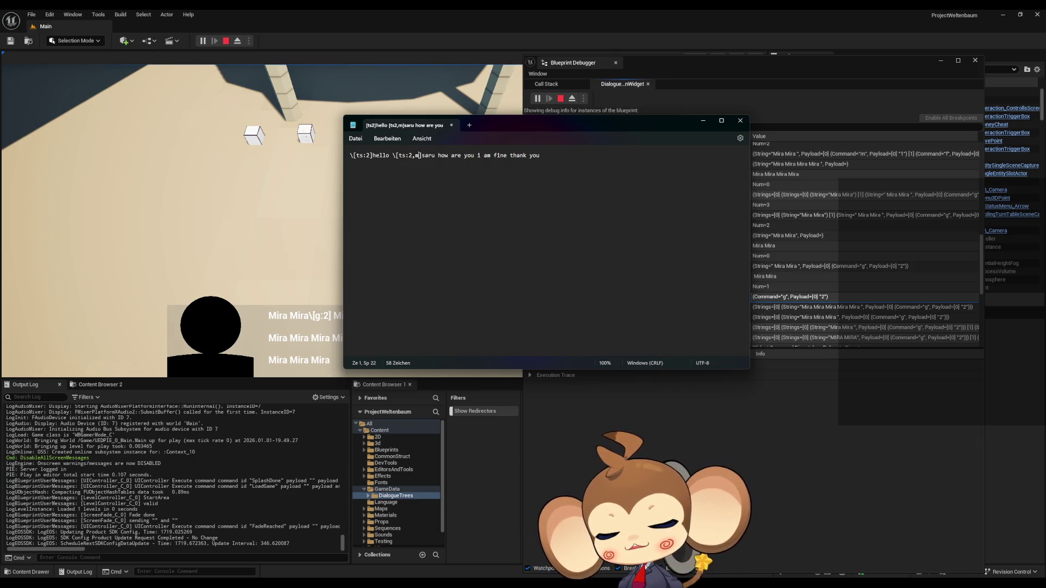
type(":1")
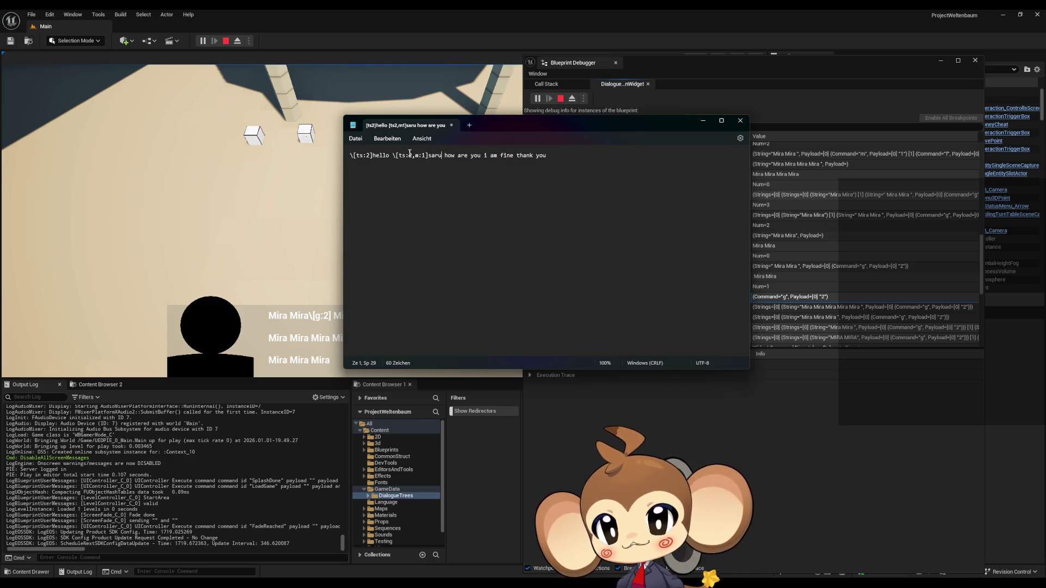
Copy the leading \[ts:2] tag and paste it right after saru.
left_click_drag(373, 155, 349, 155)
key("ctrl+c")
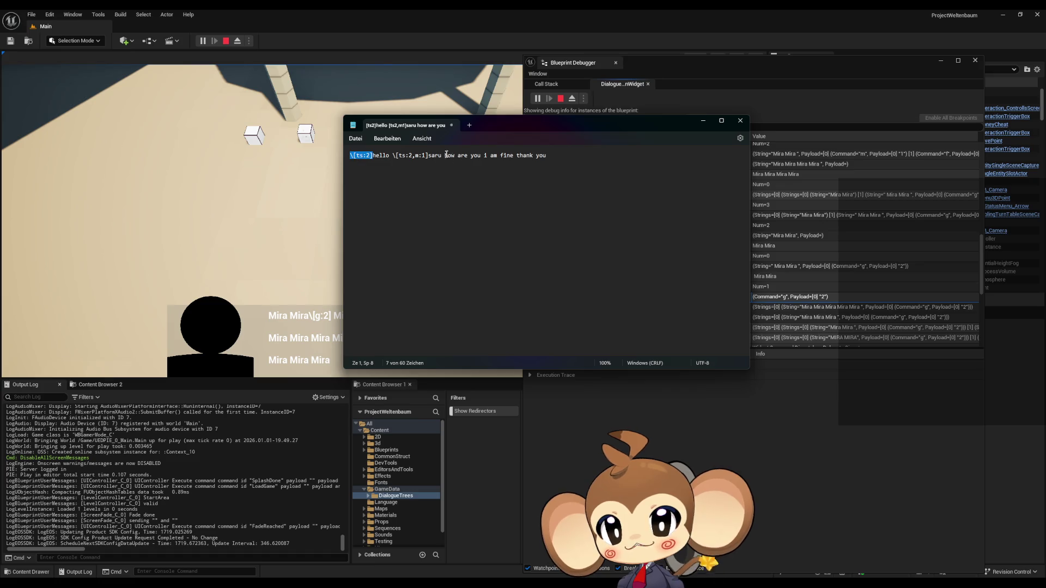
left_click(441, 155)
key("ctrl+v")
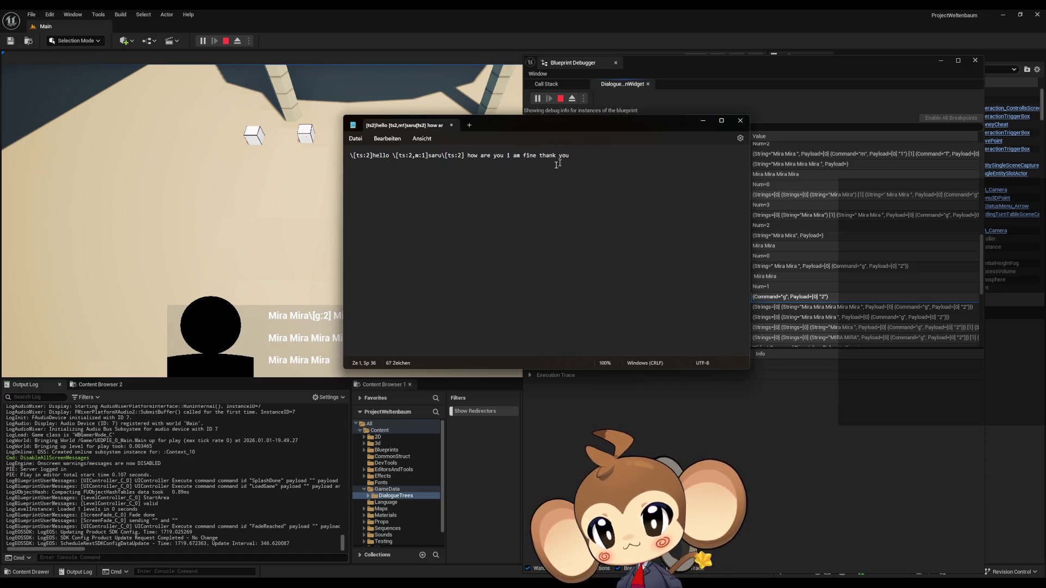
left_click_drag(591, 155, 359, 148)
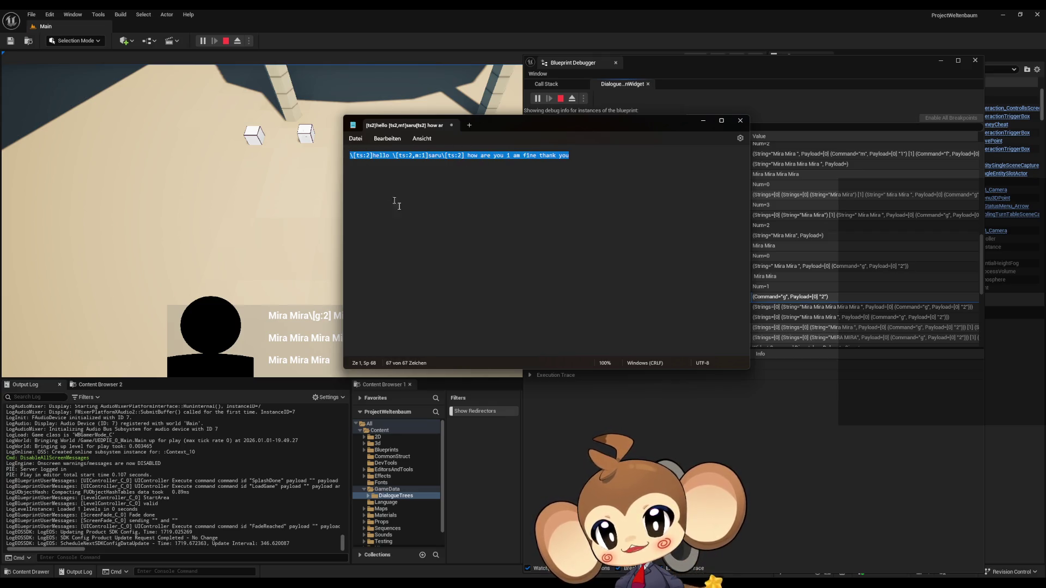
Duplicate the tagged sample line onto a new line below it.
left_click(428, 252)
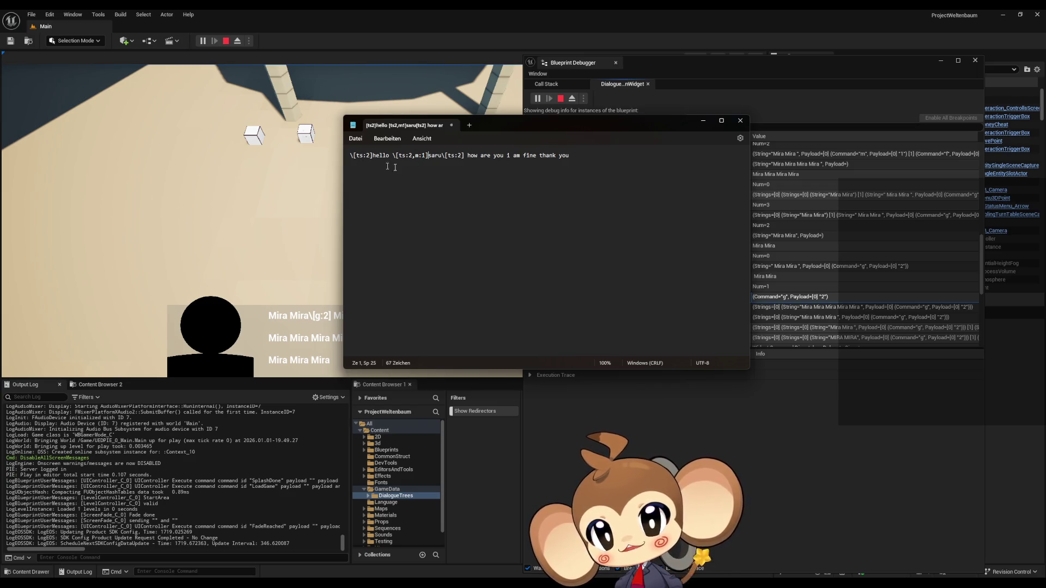
key("ctrl+a")
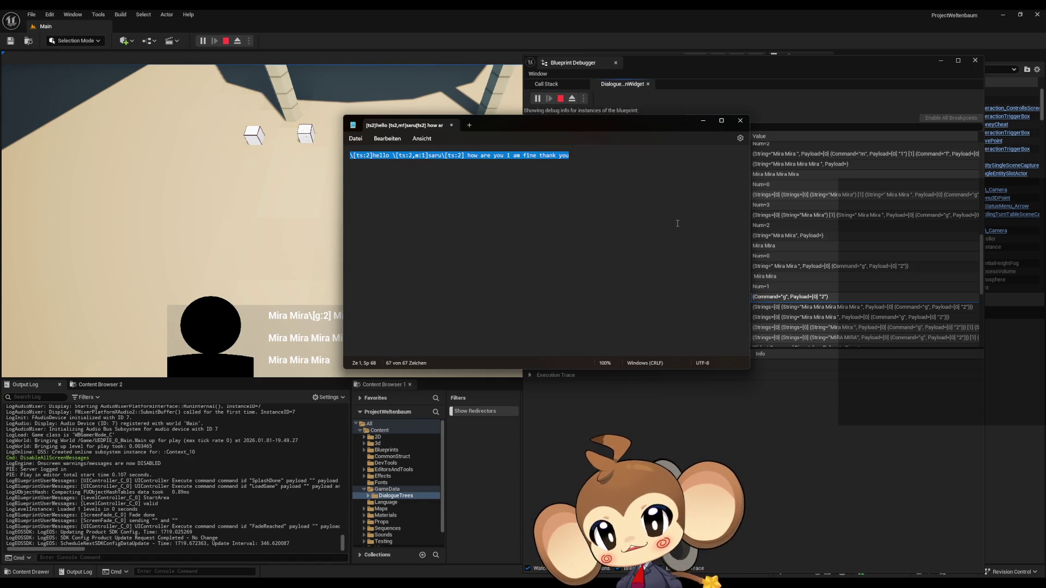
left_click(676, 223)
key("Return")
key("Return")
key("Return")
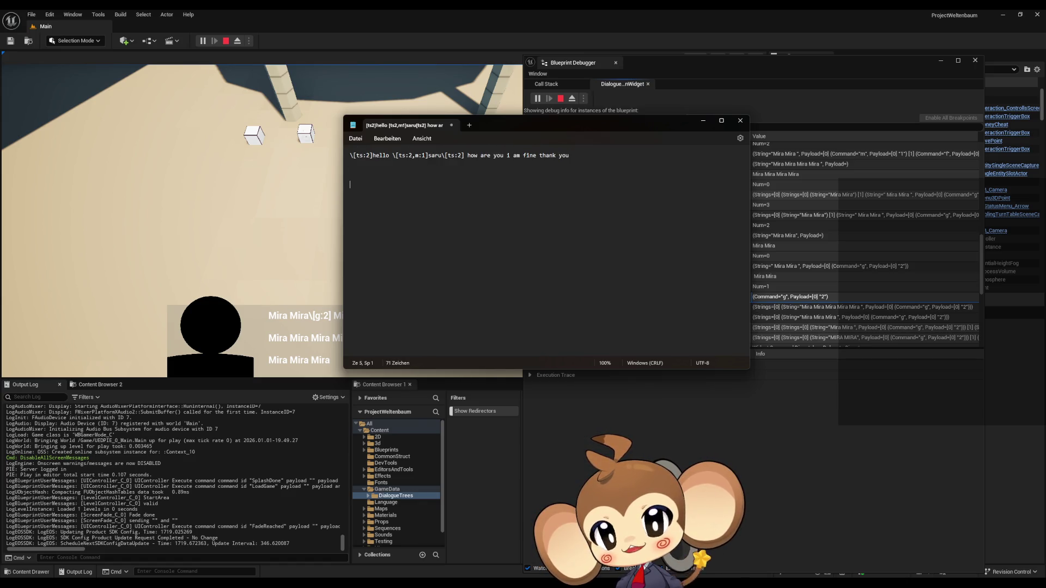
type("\\[ts:2]hello \\[ts:2,m:1]saru\\[ts:2] how are you i am fine thank you")
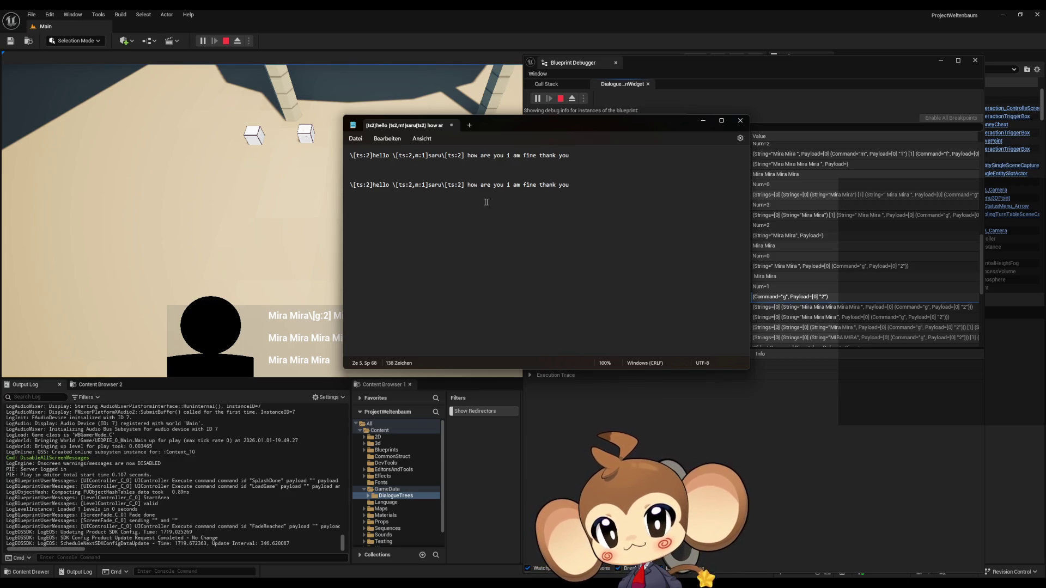
Strip the \[ts:2,m:1] tag and the timing tag after saru from the copied line.
left_click_drag(429, 185, 395, 187)
key("BackSpace")
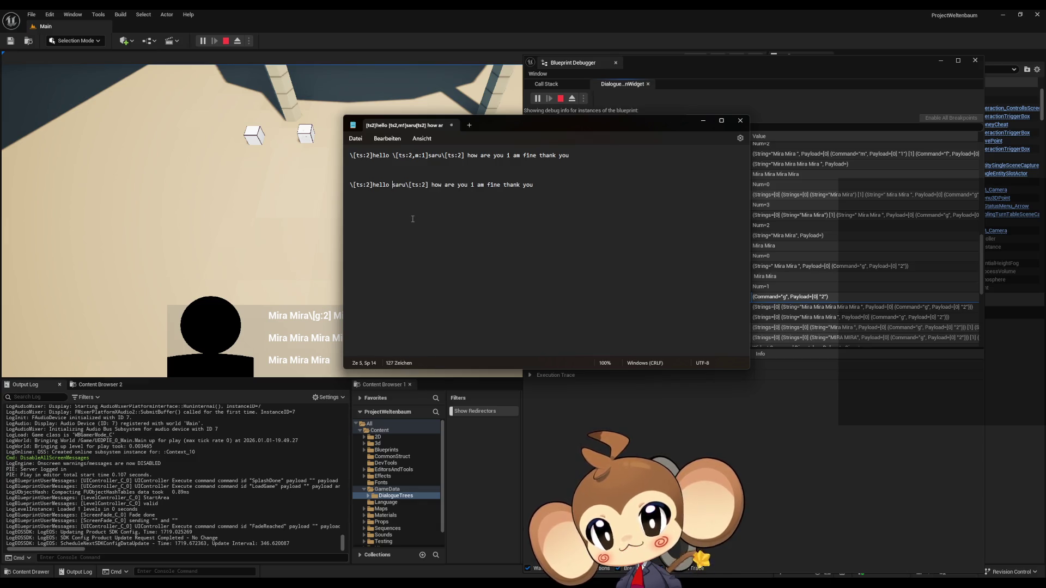
key("BackSpace")
left_click_drag(430, 186, 409, 186)
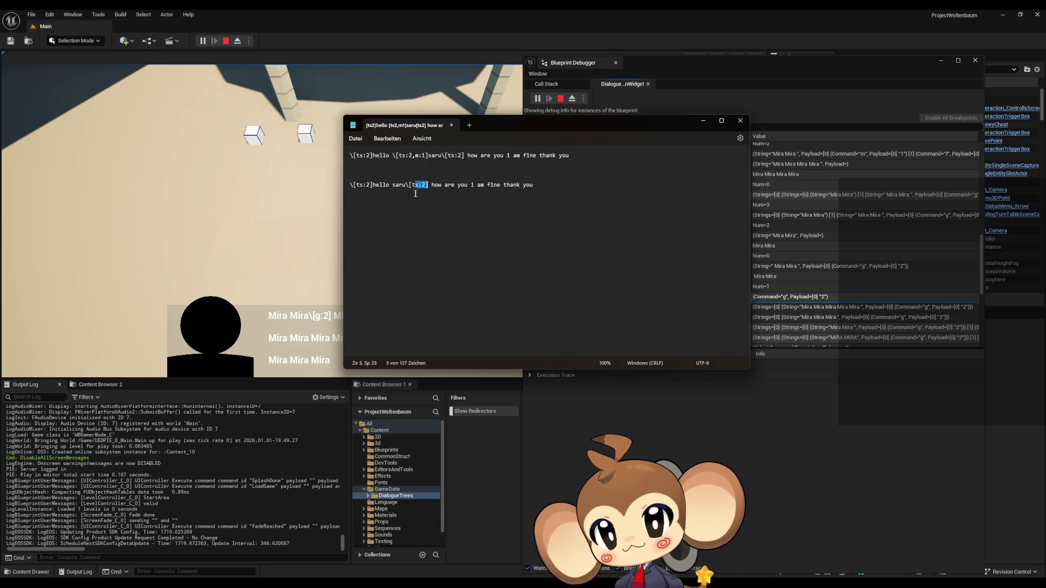
key("BackSpace")
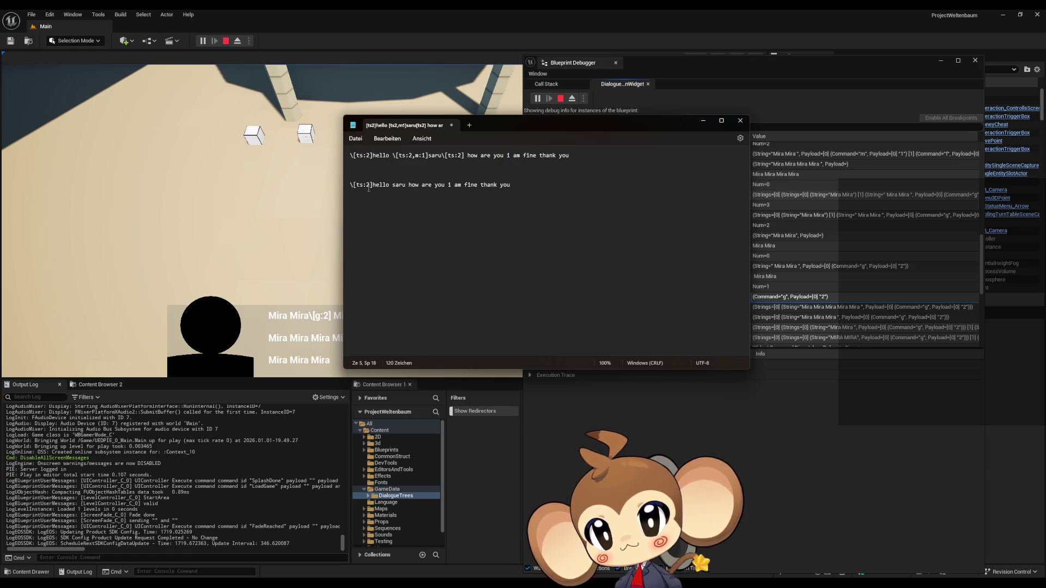
Add the timing tag at the end of the copied line with its value changed to 1.
left_click_drag(373, 185, 344, 192)
left_click(544, 247)
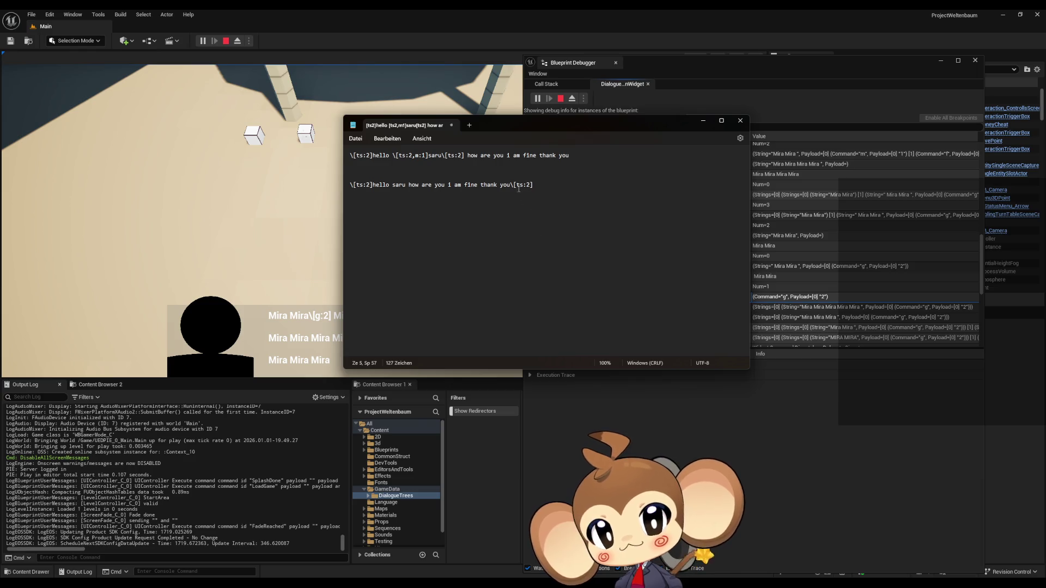
key("Left")
key("Left")
key("Left")
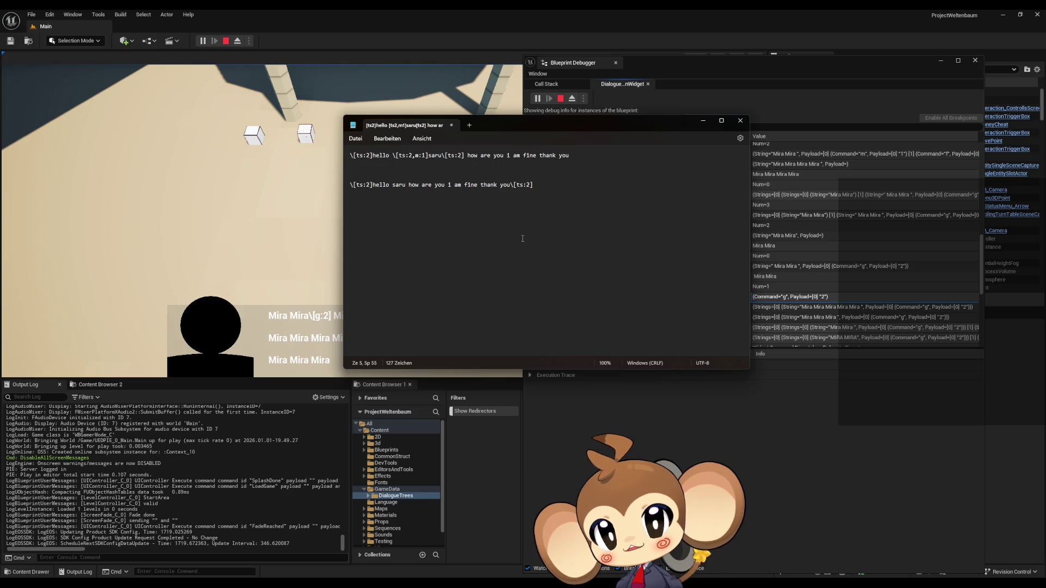
key("Delete")
type("1")
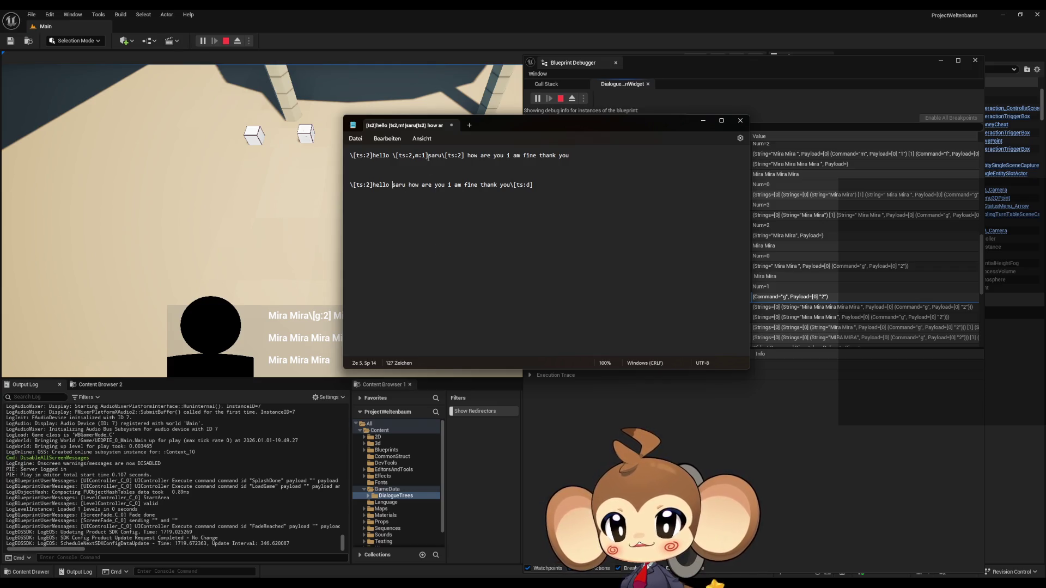
Surround saru in the second line with \[m:1] before it and \[m:0] after it.
mouse_move(415, 155)
left_mouse_down()
mouse_move(571, 156)
mouse_move(428, 155)
left_mouse_up()
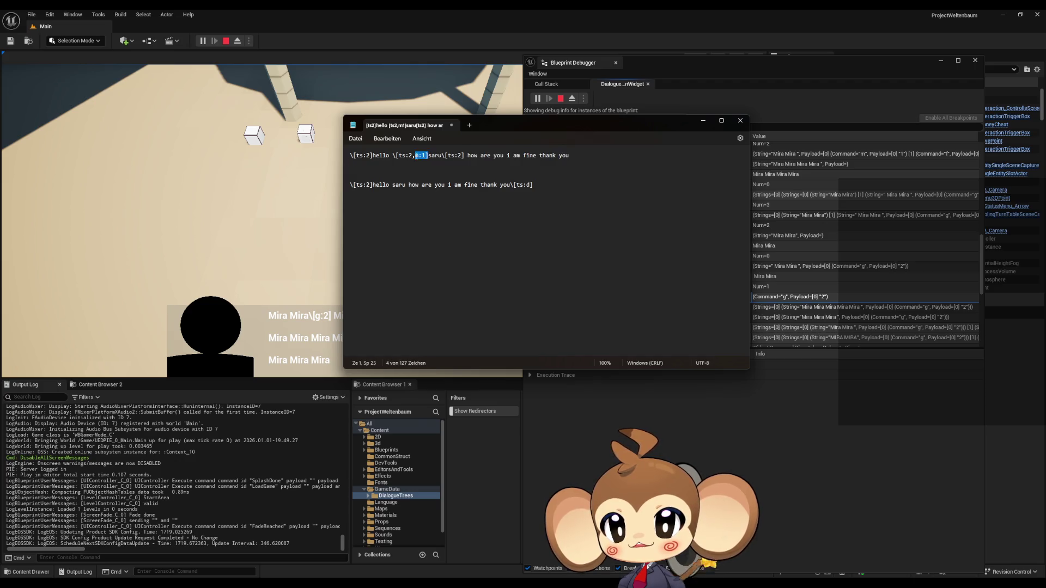
left_click(393, 186)
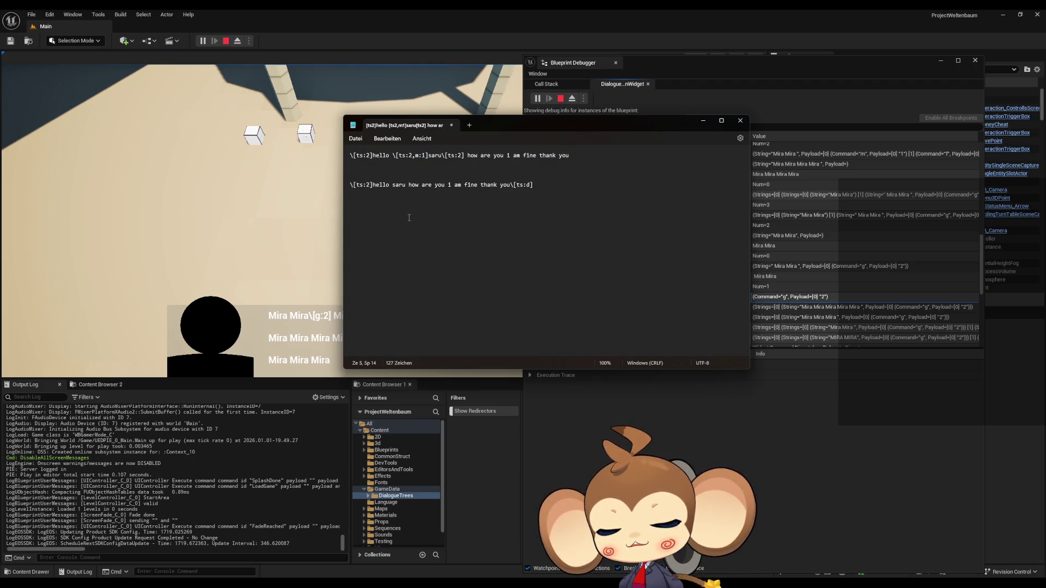
type("\\")
type("[m:1]")
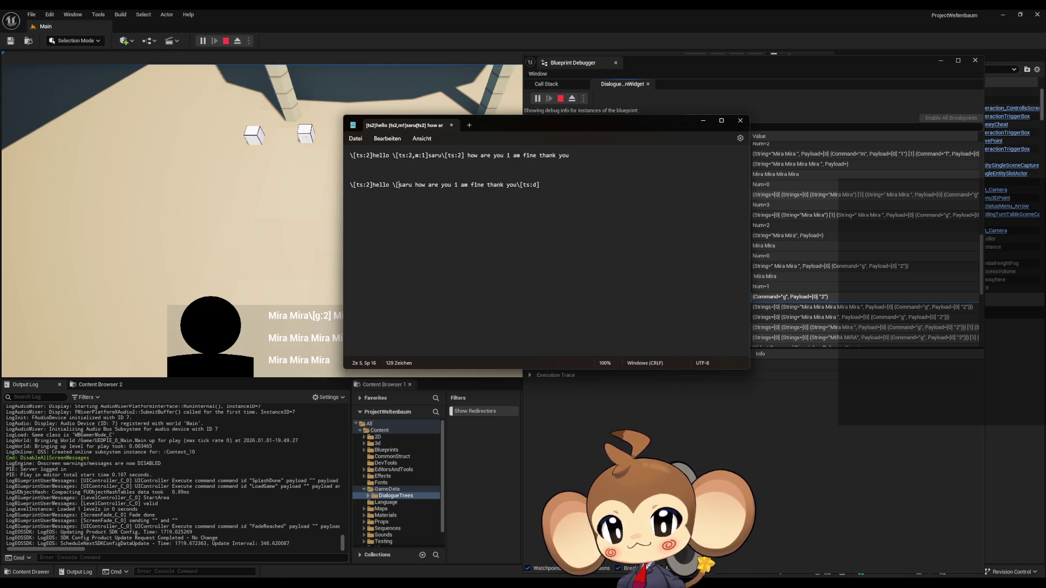
key("shift+Left")
key("shift+Left")
key("shift+Left")
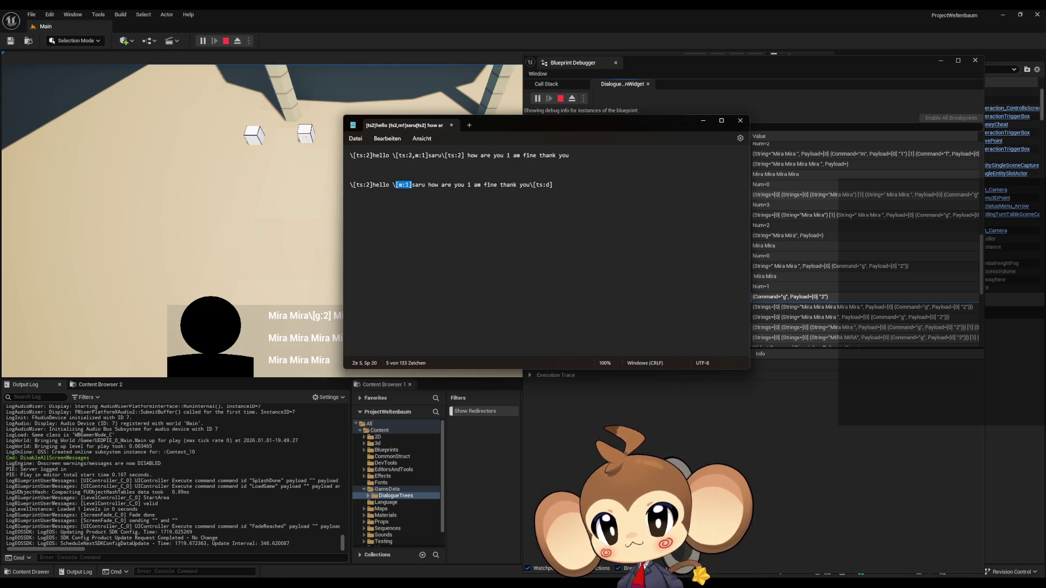
key("Right")
key("Right")
type("\\[m:1]")
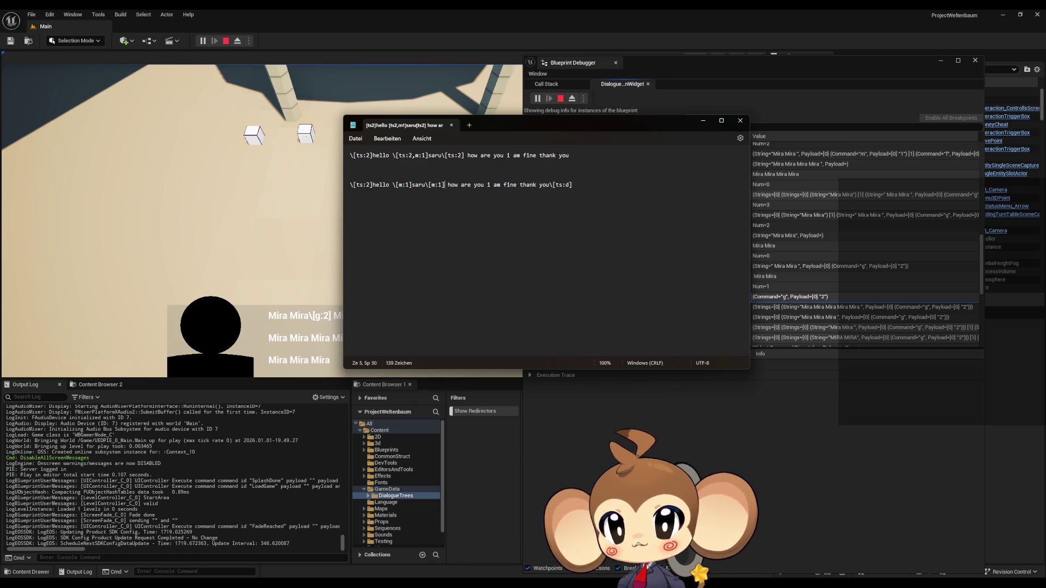
key("BackSpace")
type("0")
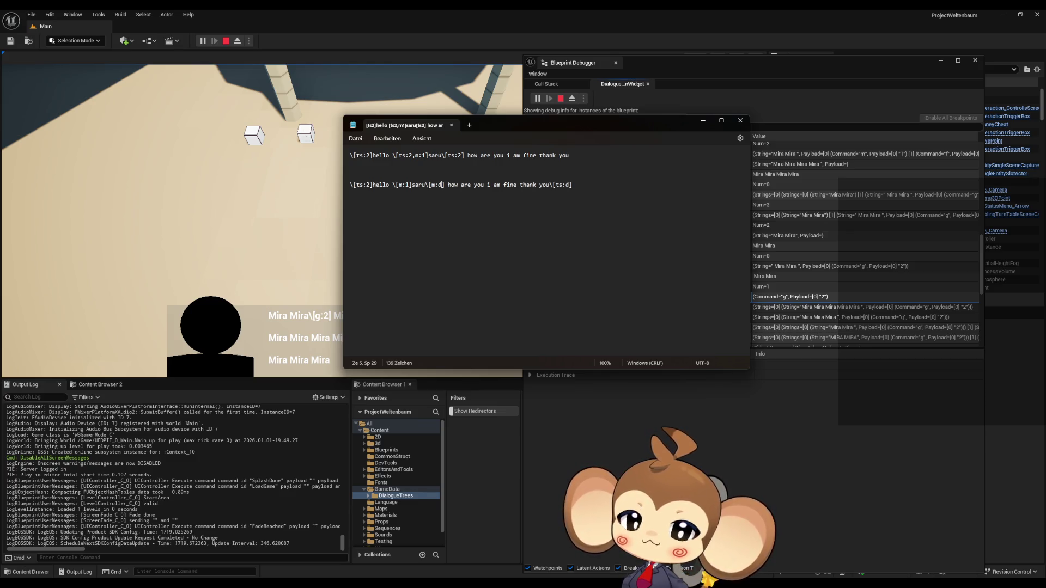
Add a new line after the first line and start a new tag on it.
left_click(365, 161)
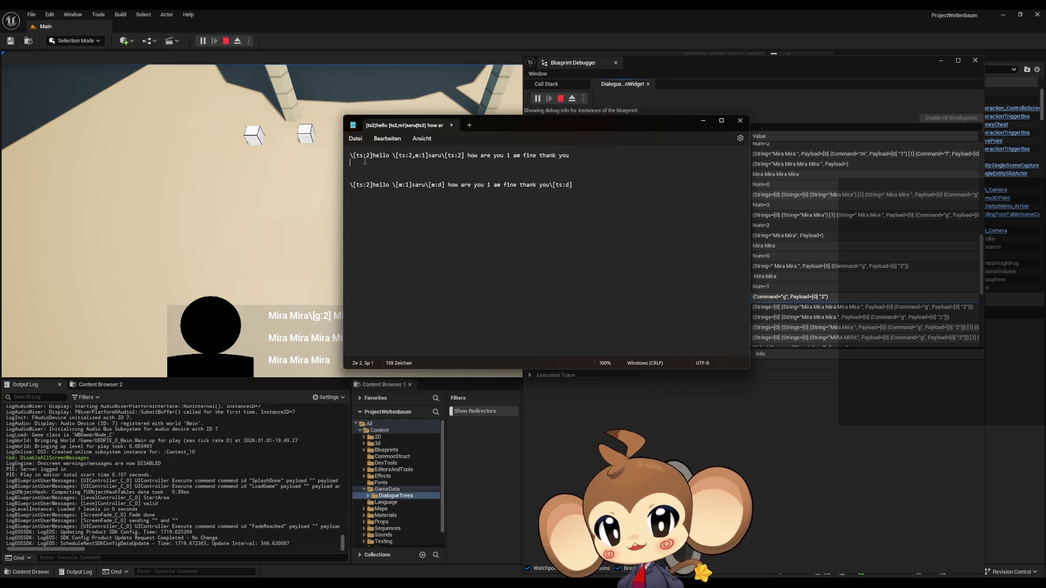
left_click(587, 153)
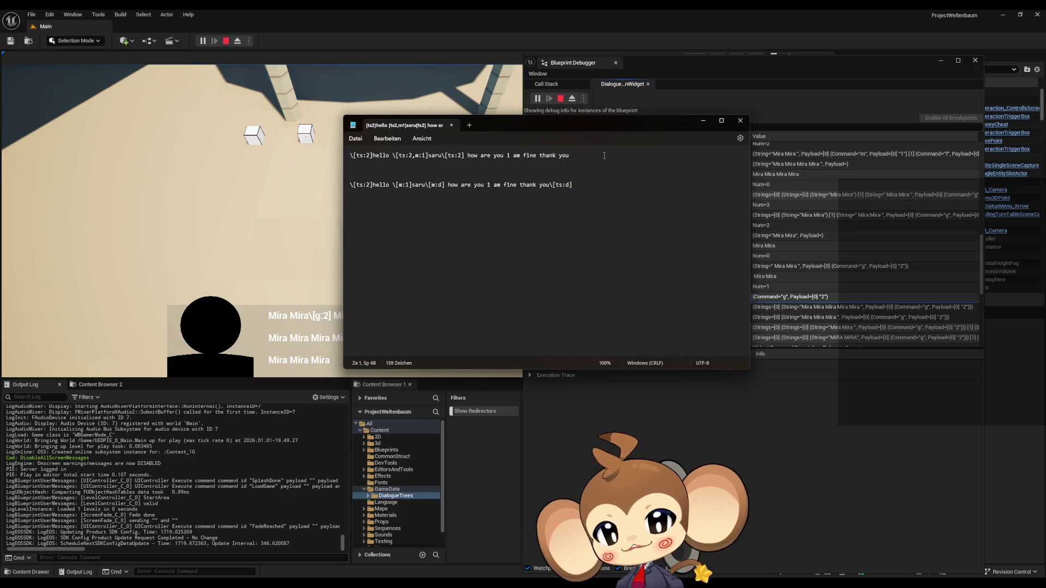
key("Return")
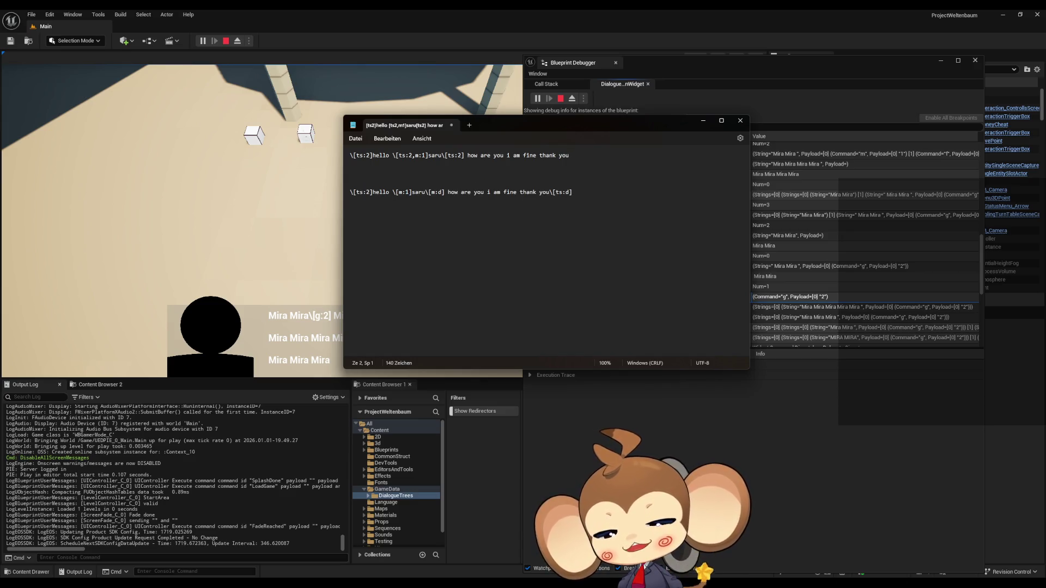
type("\\[]")
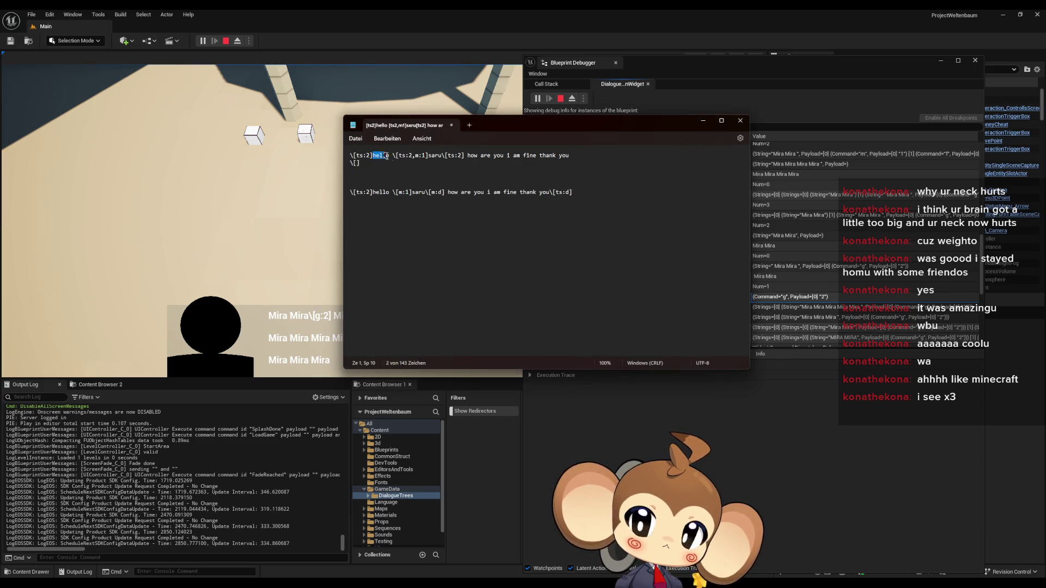
Minimize the Notepad tag notes and stop the running Play-In-Editor session.
left_click_drag(372, 155, 612, 216)
left_click(651, 226)
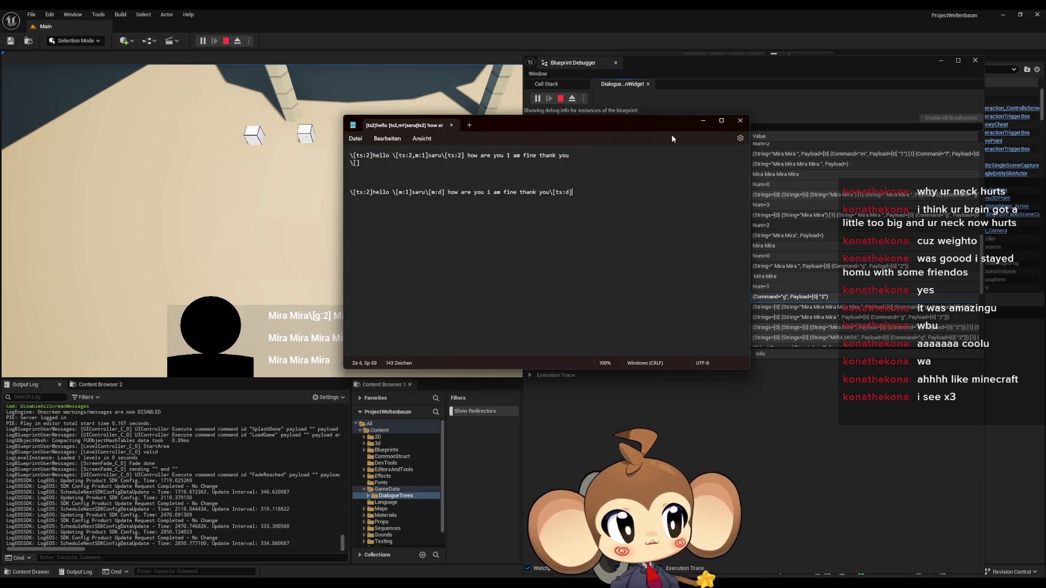
left_click(703, 120)
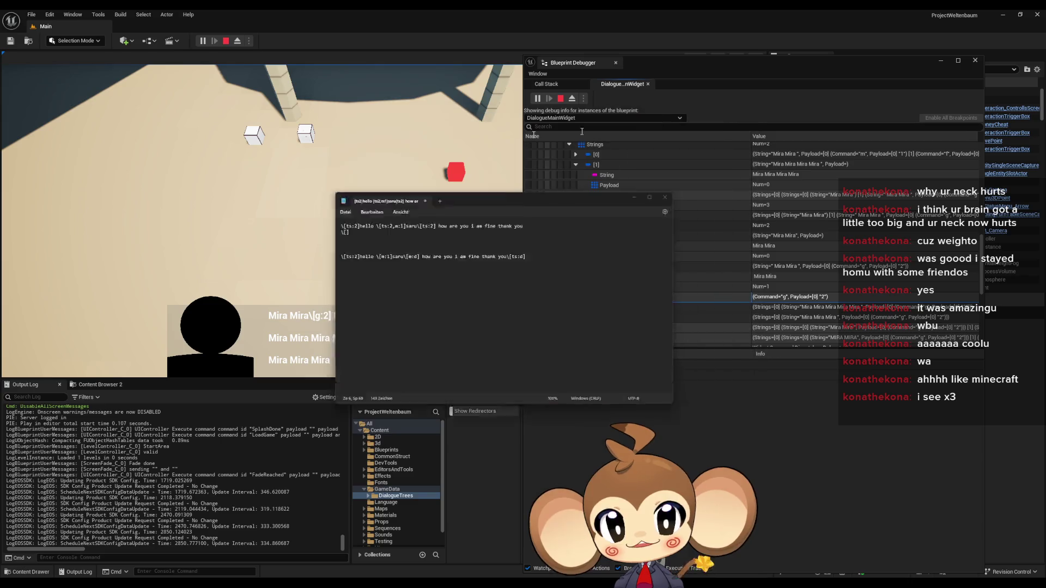
left_click(227, 40)
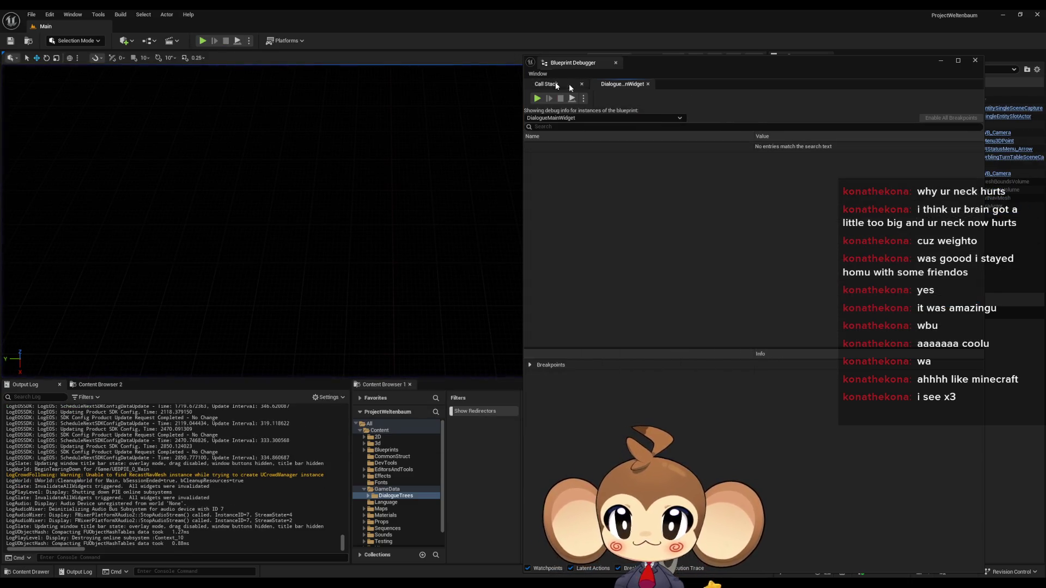
Bring the blueprint editor forward and open the yes asset's English dialogue text.
mouse_move(356, 574)
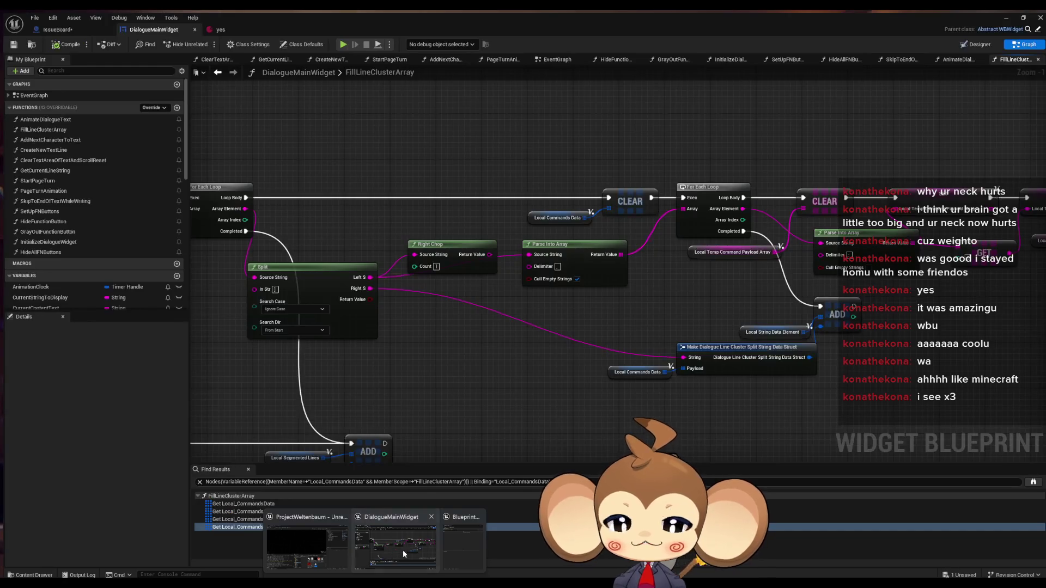
left_click(403, 550)
left_click(215, 26)
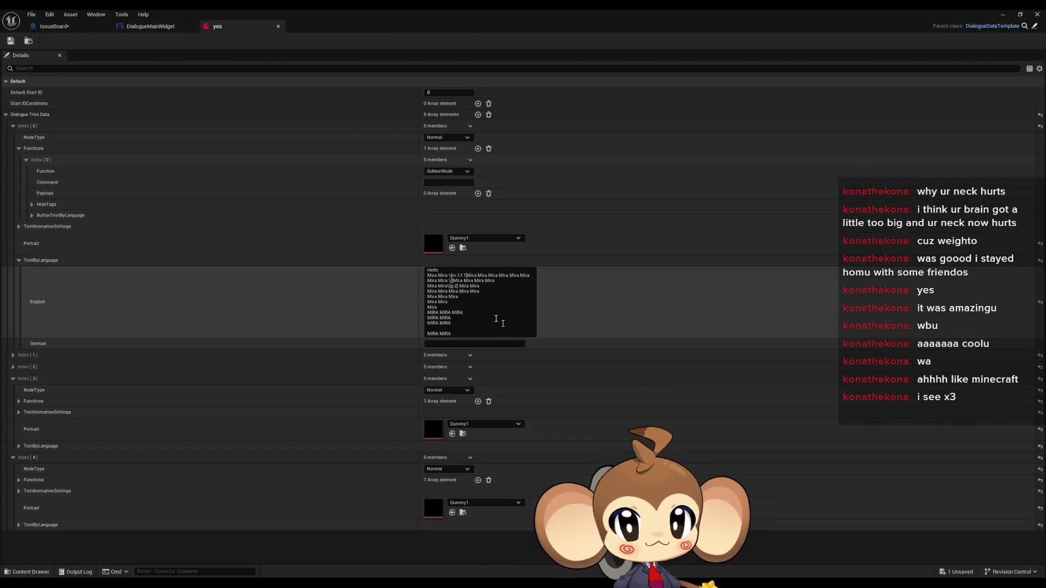
left_click(503, 323)
key("ctrl+a")
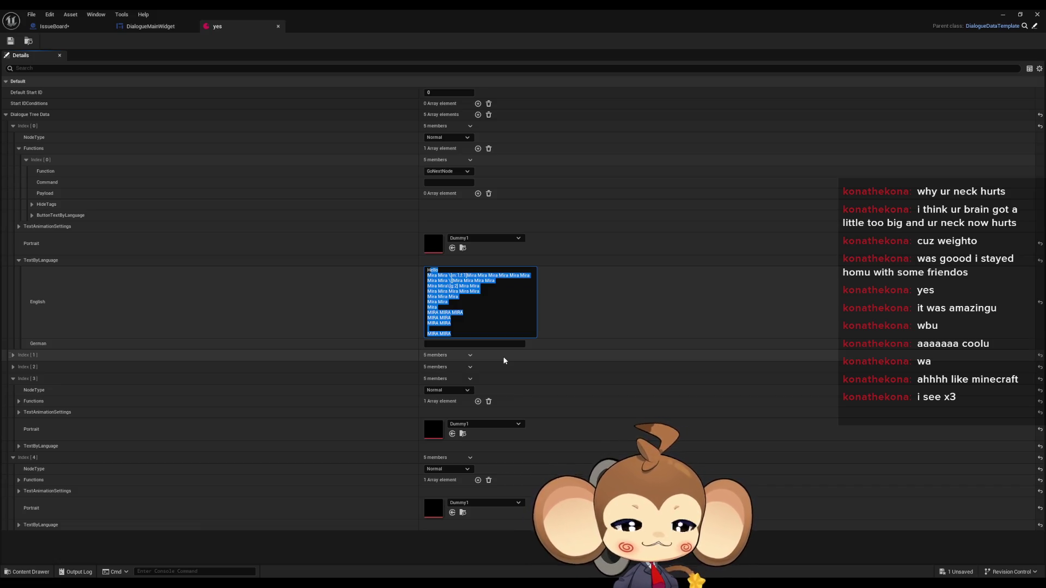
Inspect the \[m:1,f:1] and g:2 tags in the English lines, then hide the asset window.
left_click(510, 293)
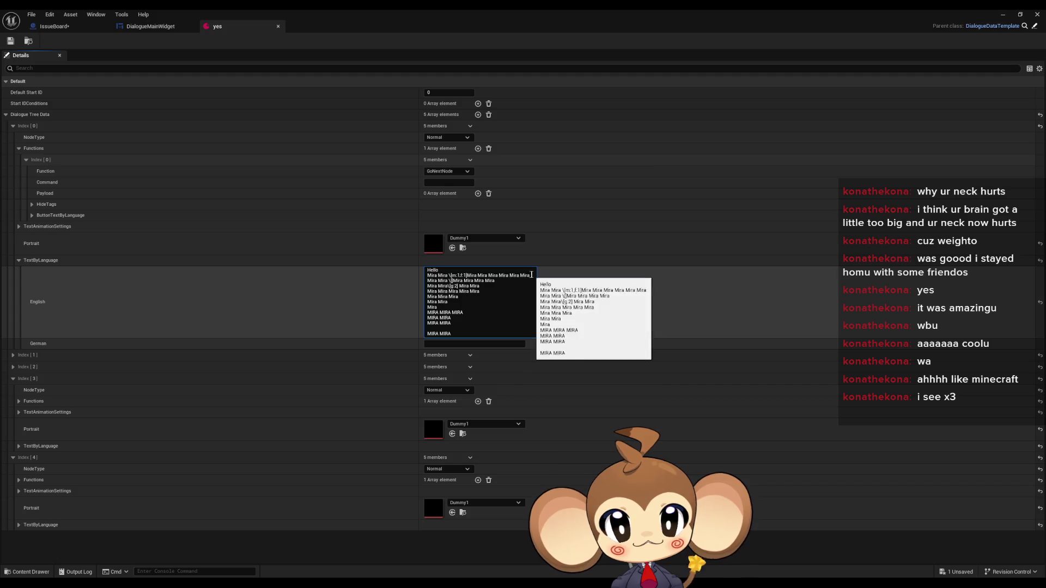
mouse_move(531, 275)
left_mouse_down()
mouse_move(477, 280)
mouse_move(427, 302)
left_mouse_up()
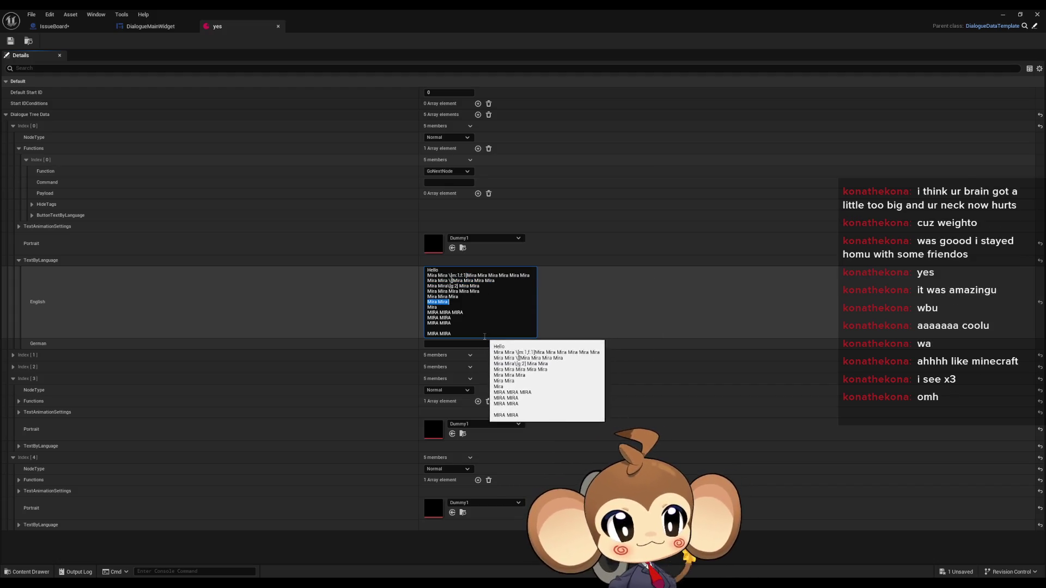
left_click_drag(449, 276, 466, 276)
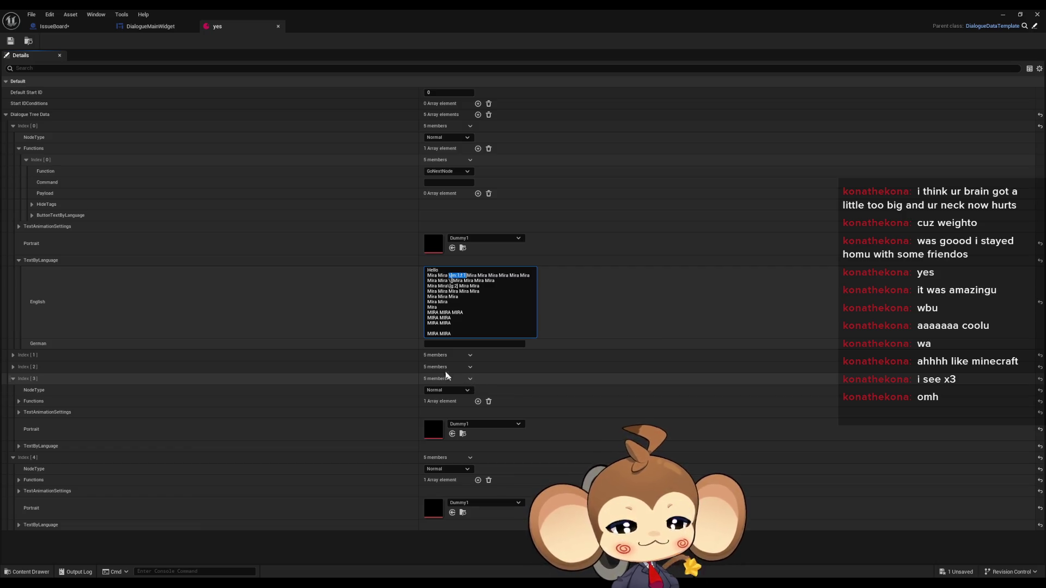
left_click(452, 281)
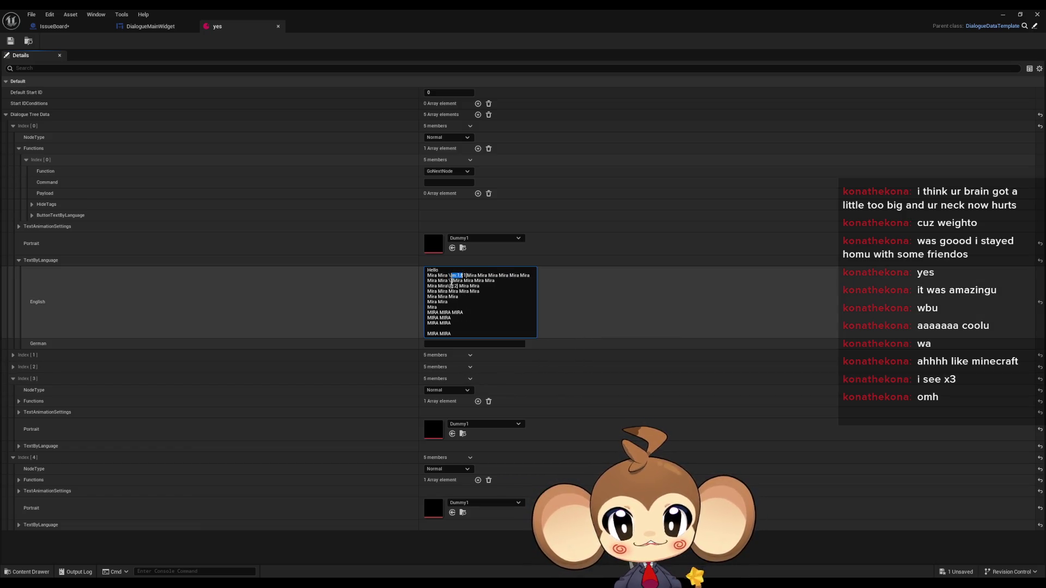
double_click(454, 286)
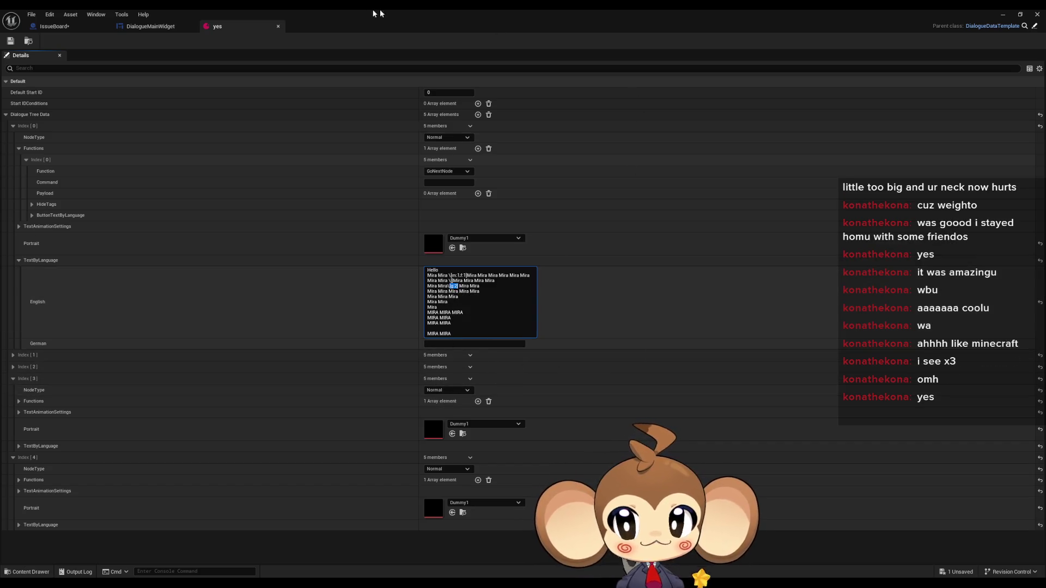
left_click(1003, 14)
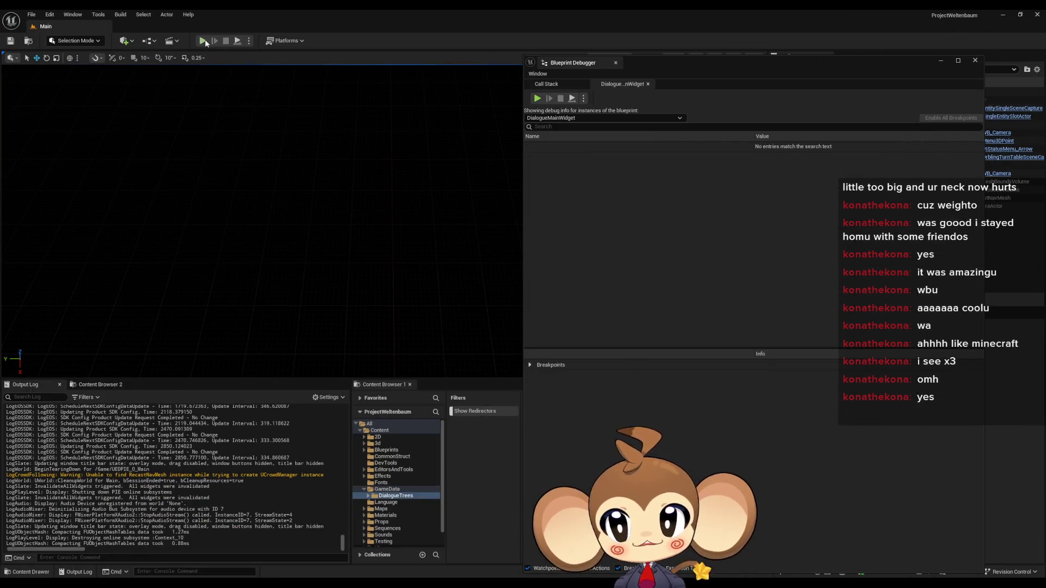
Play in editor and expand DialogueMainWidget_C_0's Line Clusters in the Blueprint Debugger.
left_click(202, 41)
left_click(202, 322)
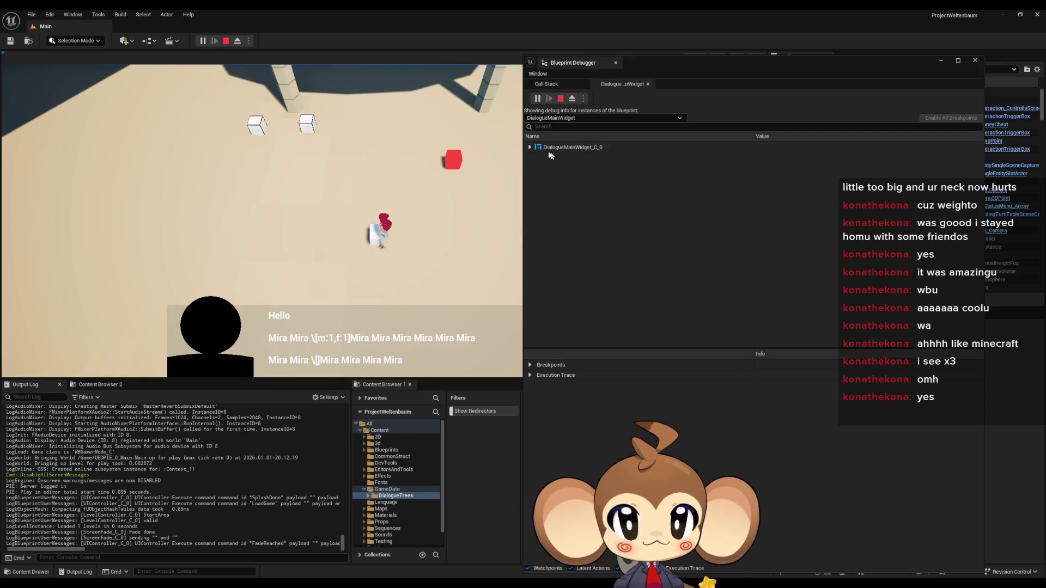
left_click(532, 147)
left_click(536, 158)
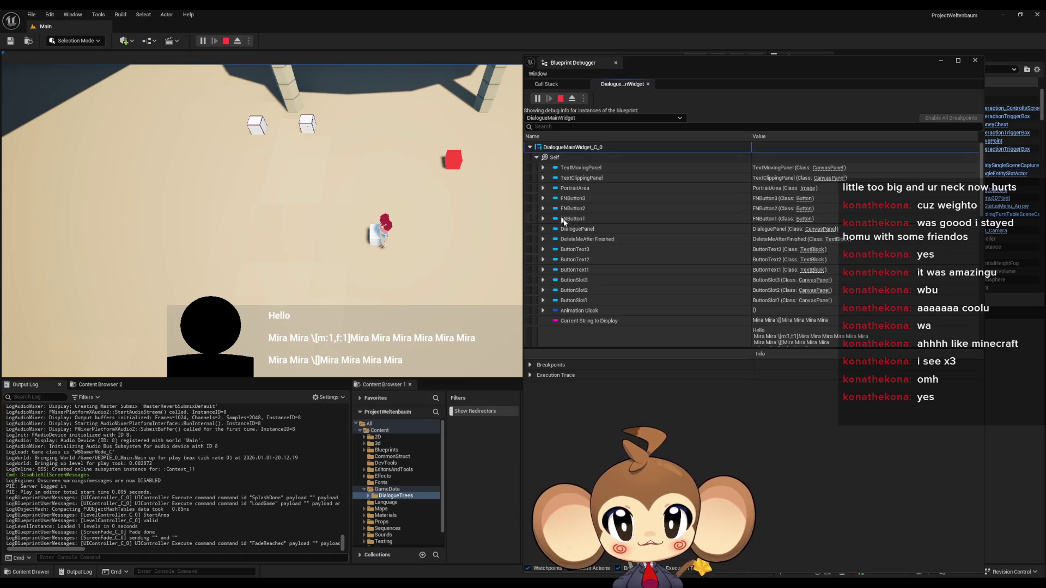
scroll(571, 283, "down", 3)
scroll(570, 282, "down", 5)
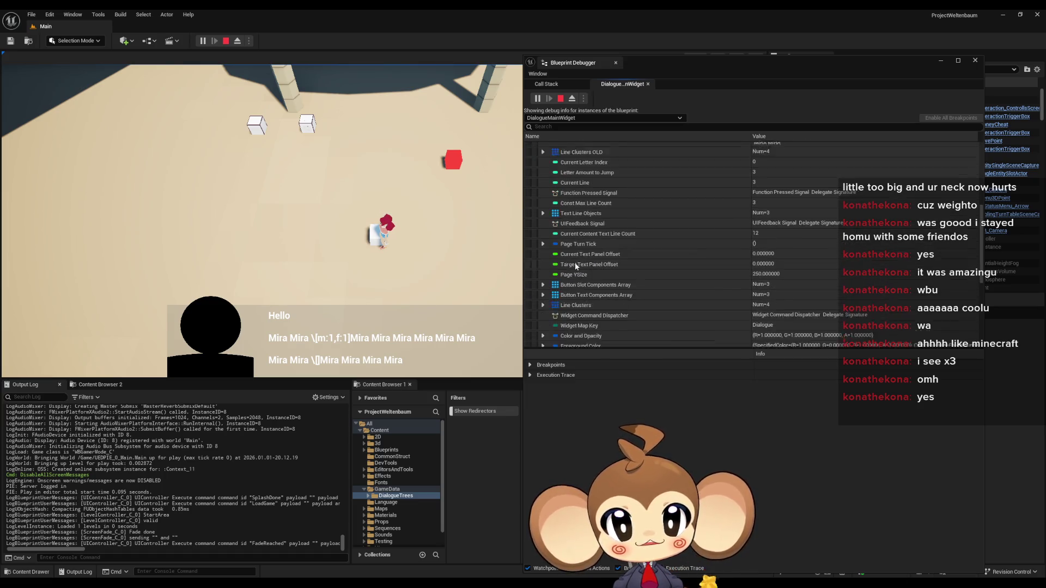
left_click(542, 278)
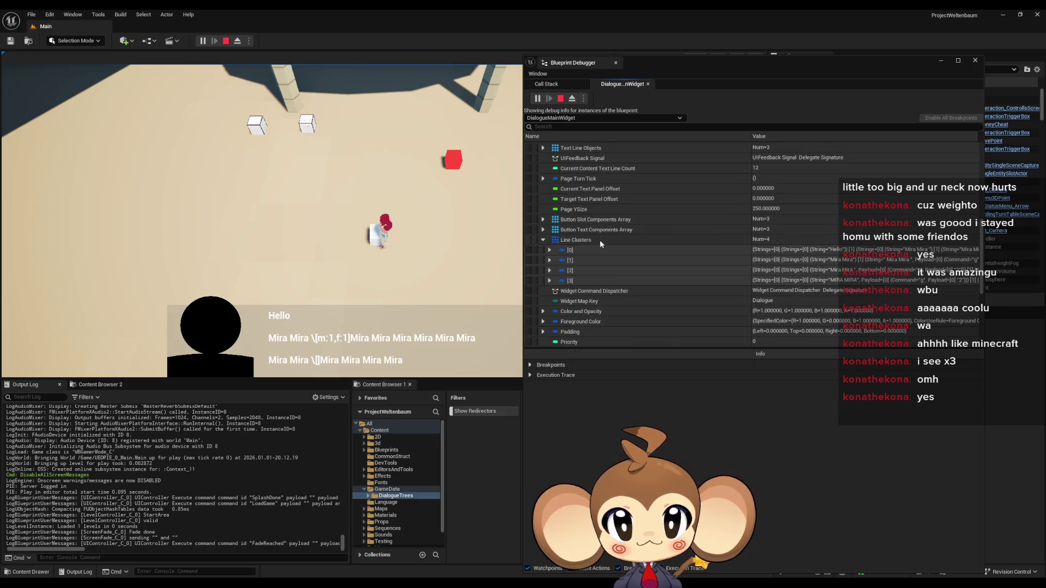
scroll(606, 243, "down", 2)
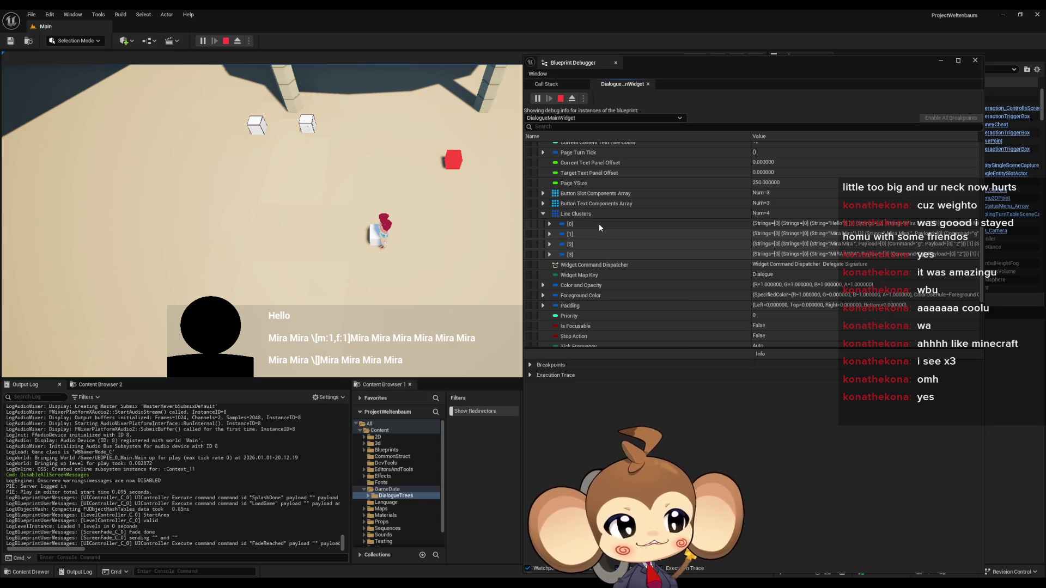
Expand cluster [0]'s first string entry and confirm its String value is Hello.
left_click(549, 224)
left_click(556, 234)
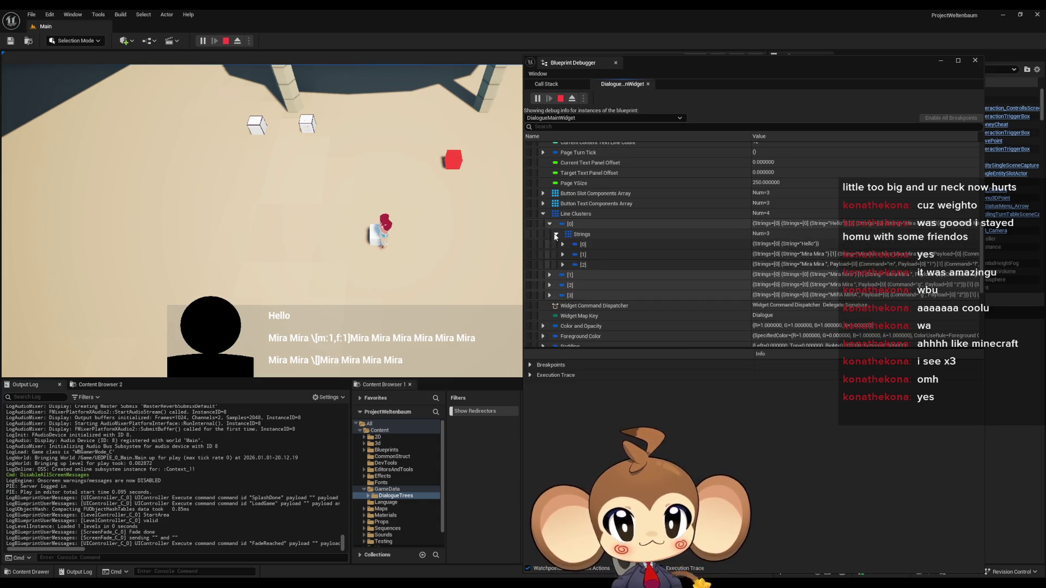
left_click(562, 244)
left_click(568, 254)
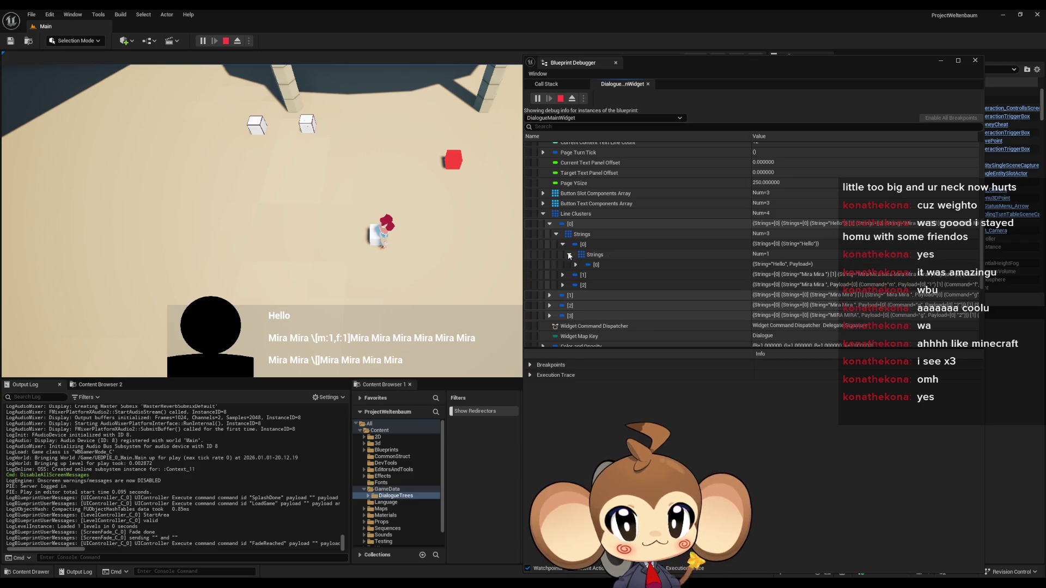
left_click(575, 264)
left_click(765, 276)
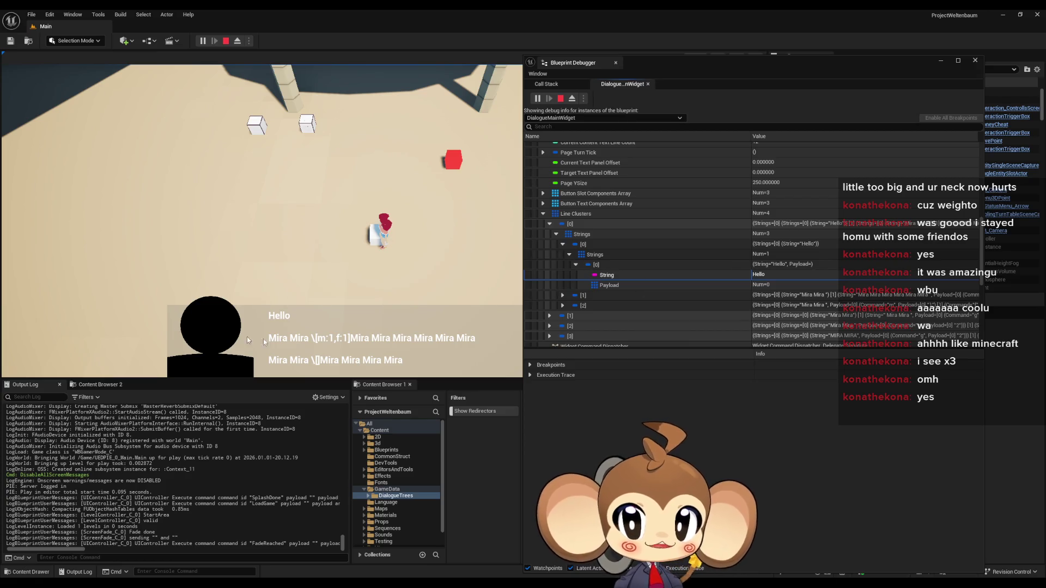
left_click(570, 254)
Expand the second string entry, checking its first piece 'Mira Mira', then open the second piece.
left_click(563, 264)
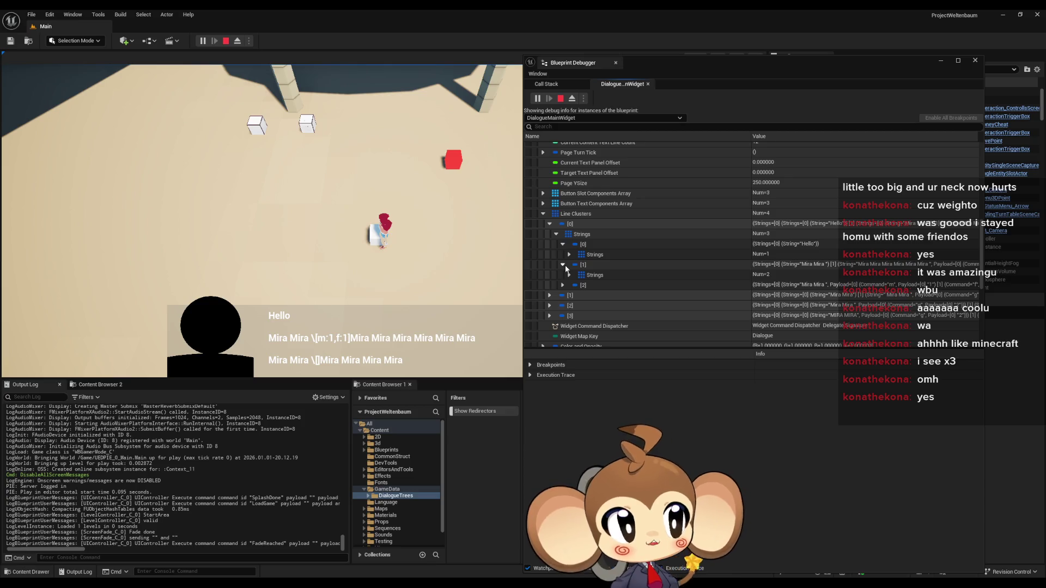
left_click(570, 275)
scroll(582, 265, "down", 1)
left_click(577, 272)
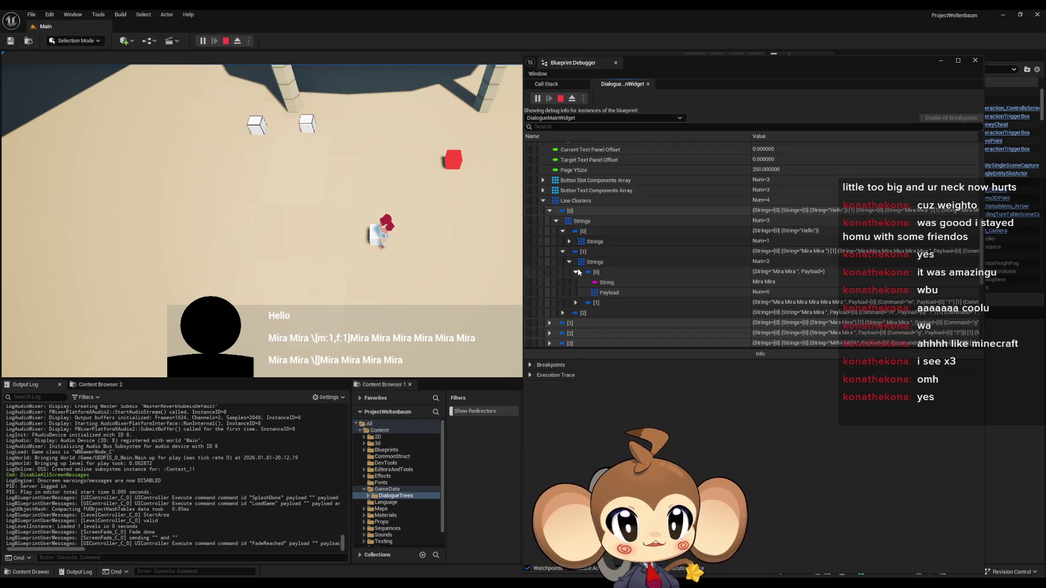
left_click(778, 282)
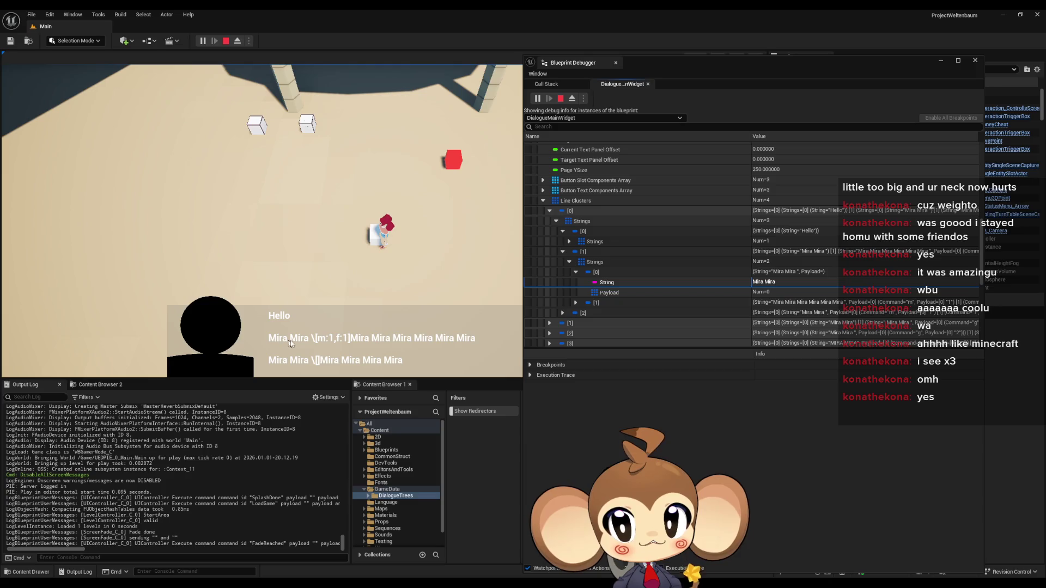
left_click(575, 272)
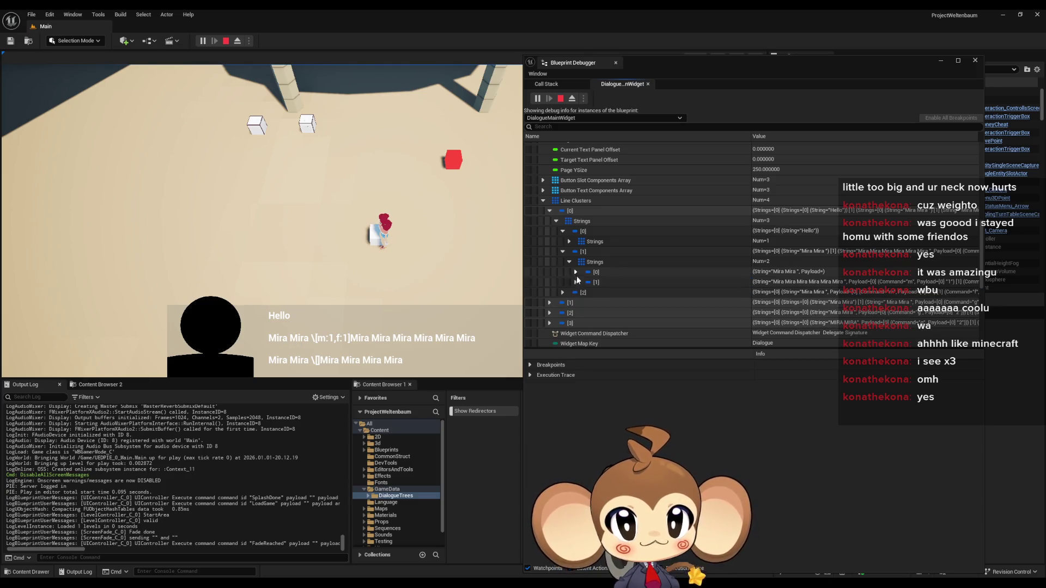
left_click(576, 283)
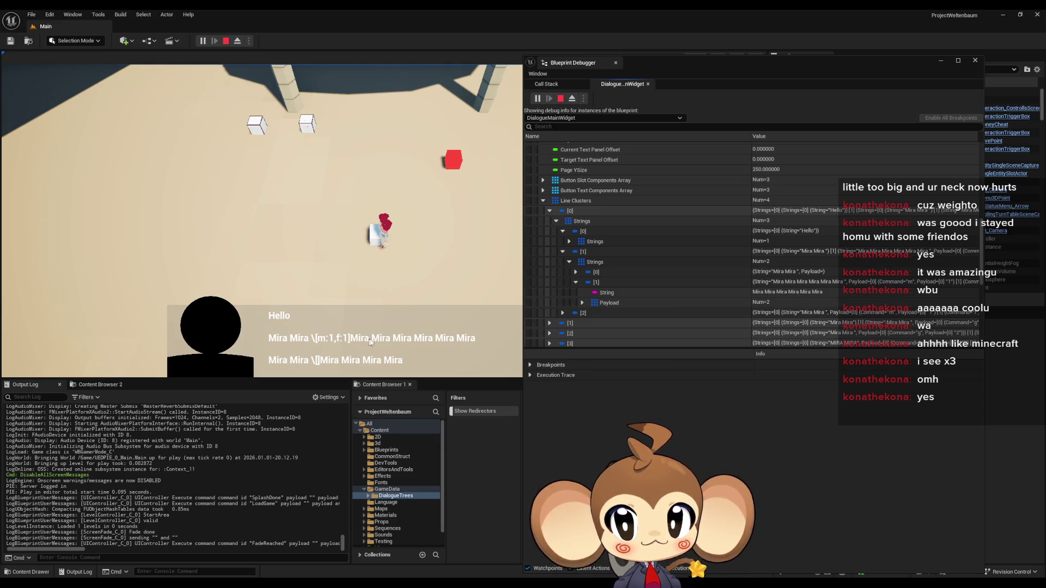
Expand the second piece's Payload and inspect both commands' nested payloads.
left_click(582, 303)
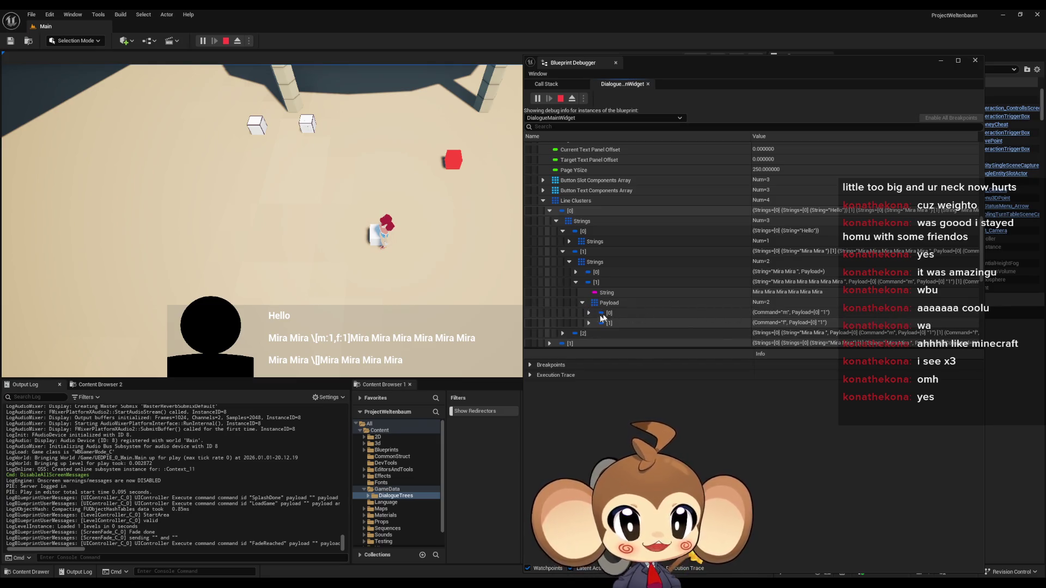
left_click(588, 314)
scroll(589, 315, "down", 1)
left_click(768, 307)
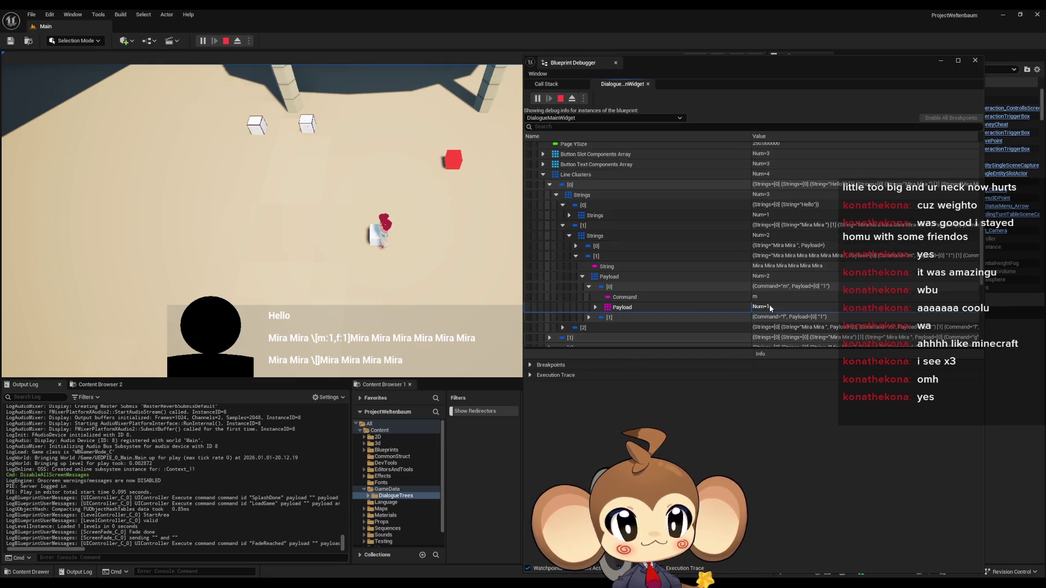
left_click(588, 317)
left_click(778, 337)
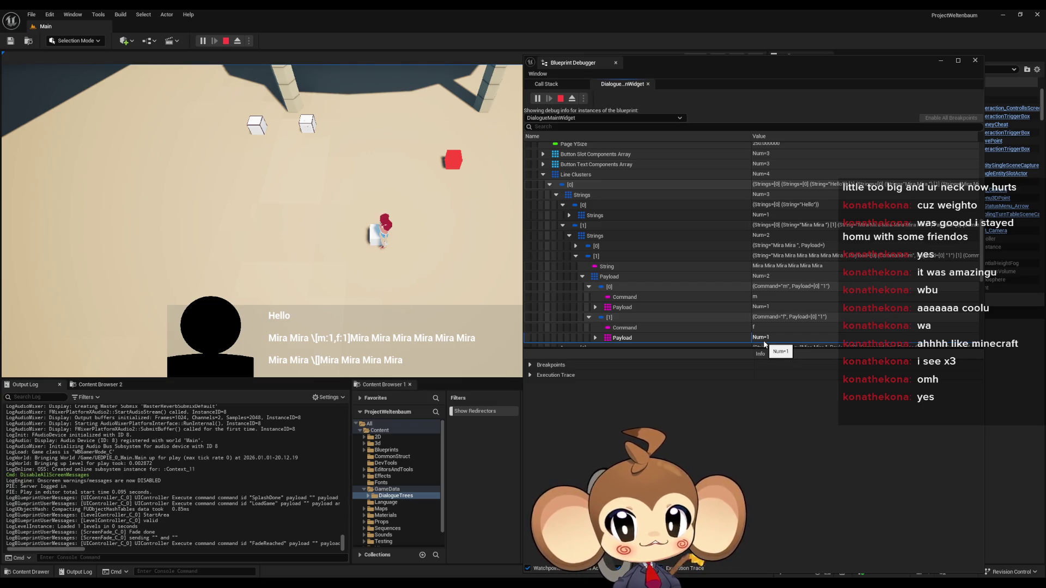
Expand the third string entry's first piece and inspect its payload commands.
scroll(764, 326, "down", 3)
left_click(563, 283)
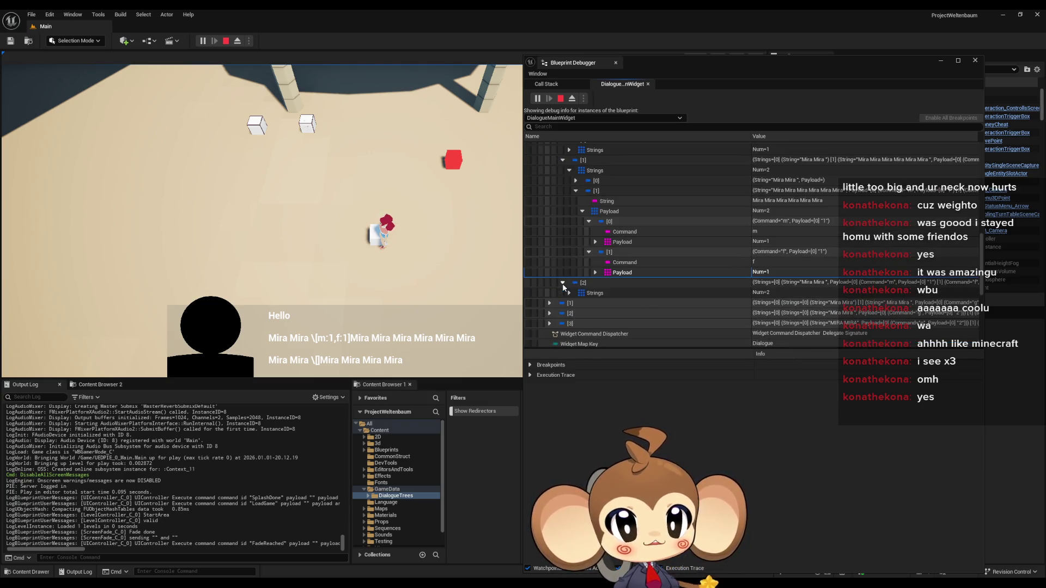
left_click(569, 293)
left_click(576, 290)
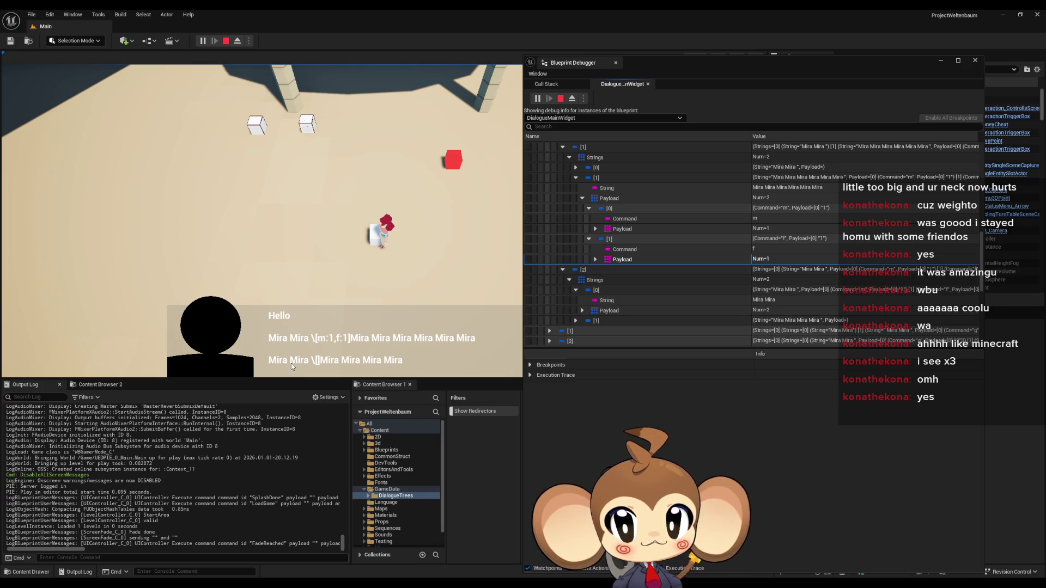
left_click(582, 311)
left_click(588, 304)
left_click(589, 294)
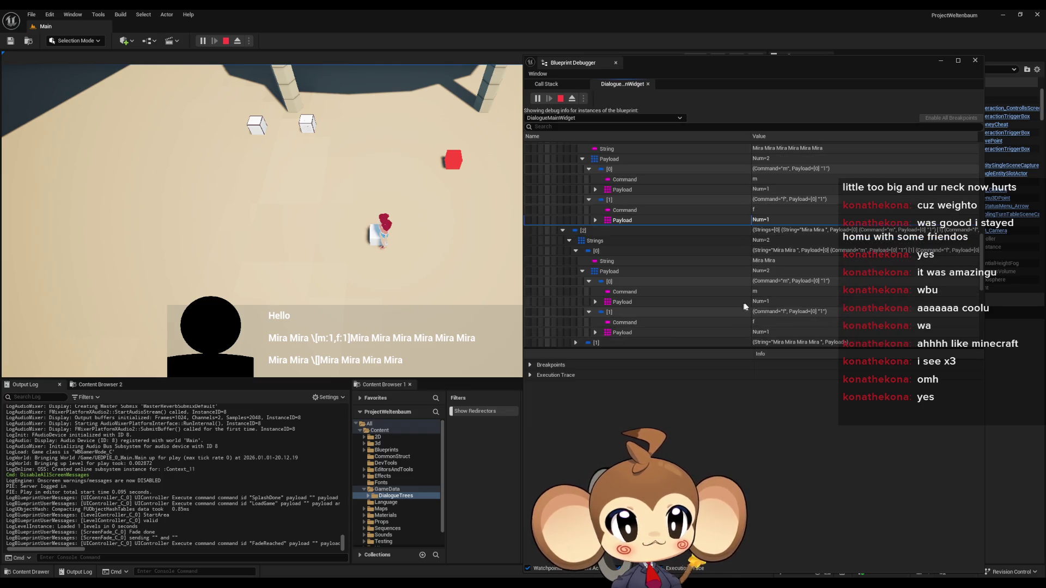
left_click(760, 332)
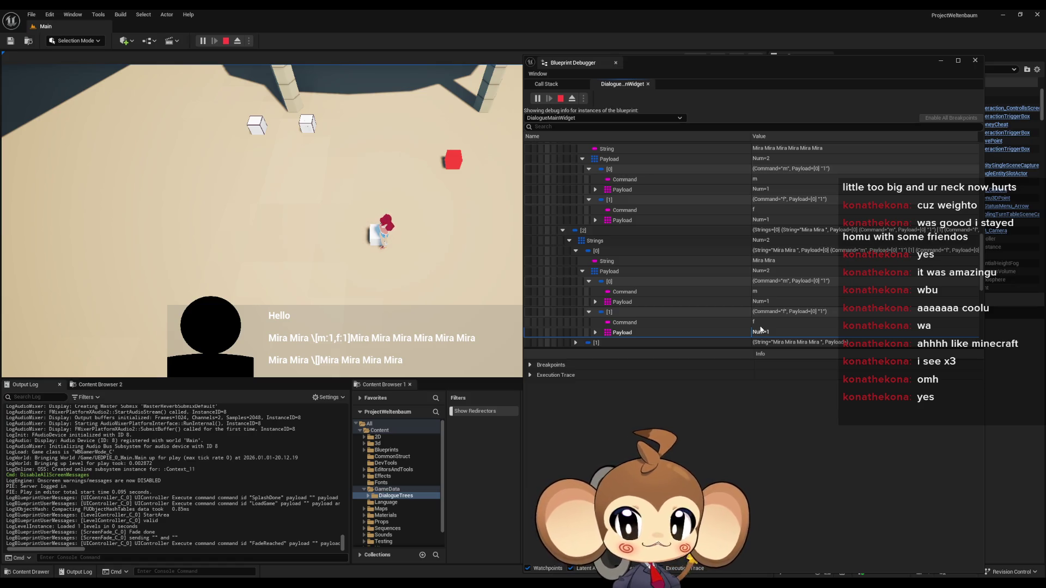
Confirm the 'Mira Mira Mira' piece has an empty Payload, stop playing, and bring up the yes asset.
left_click(575, 342)
scroll(645, 294, "down", 2)
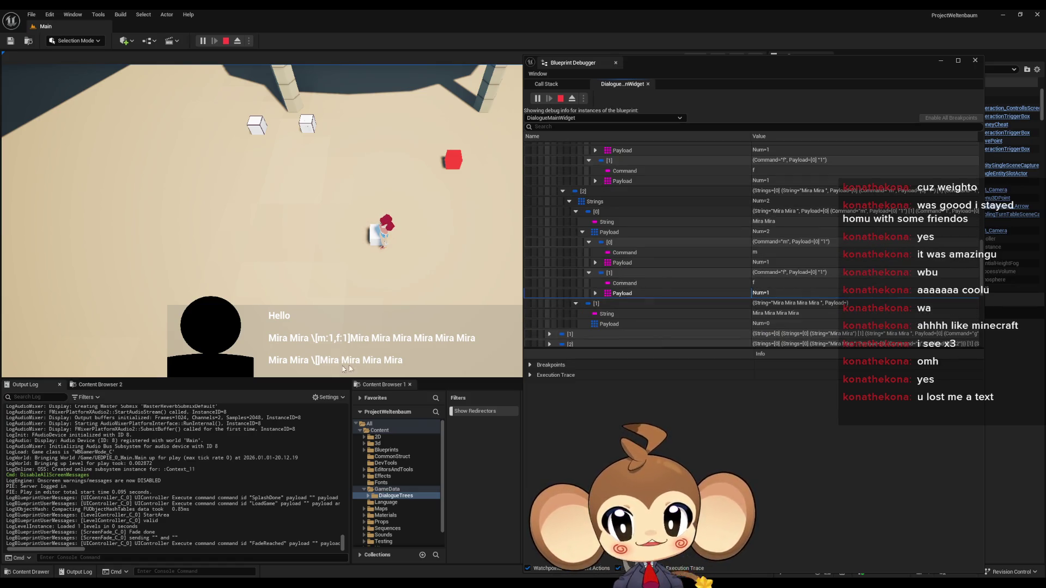
scroll(594, 286, "down", 1)
left_click(767, 289)
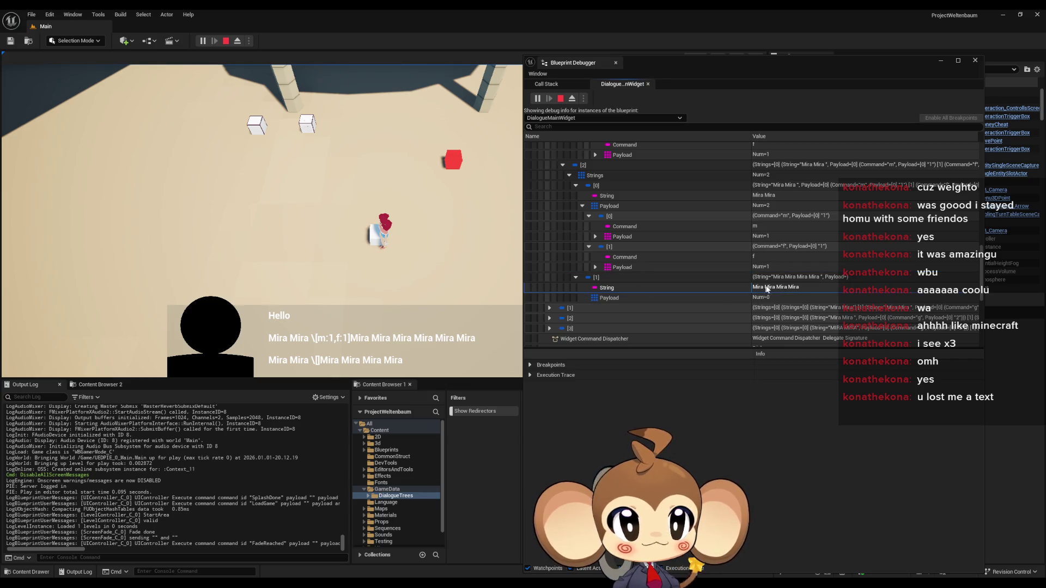
left_click(627, 297)
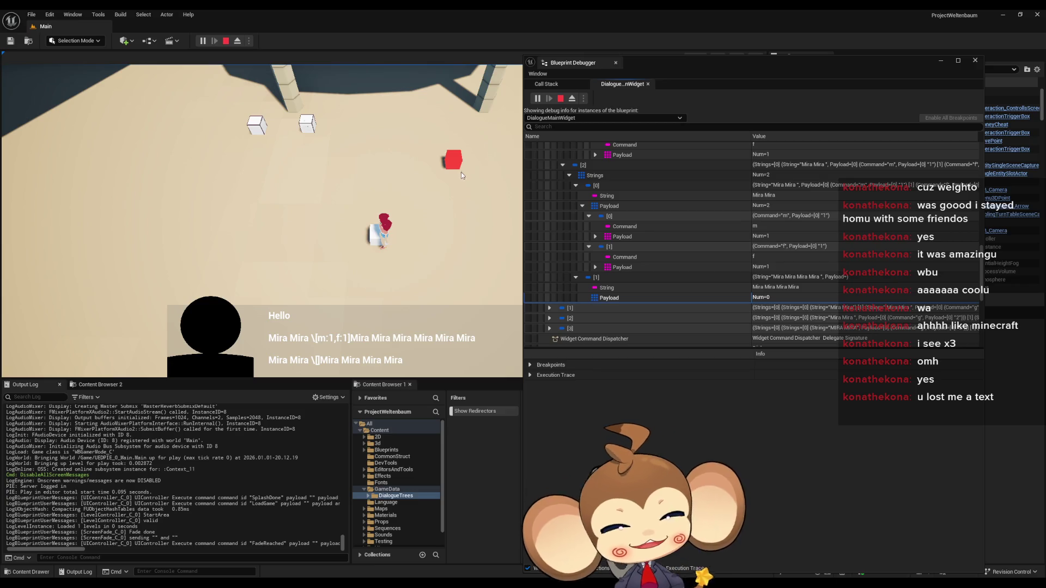
left_click(560, 98)
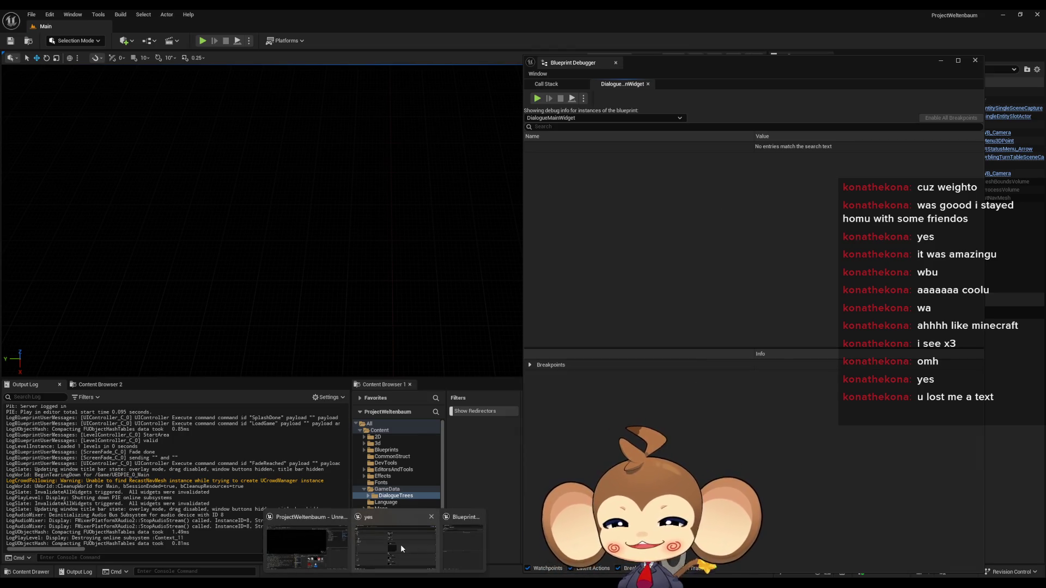
left_click(400, 544)
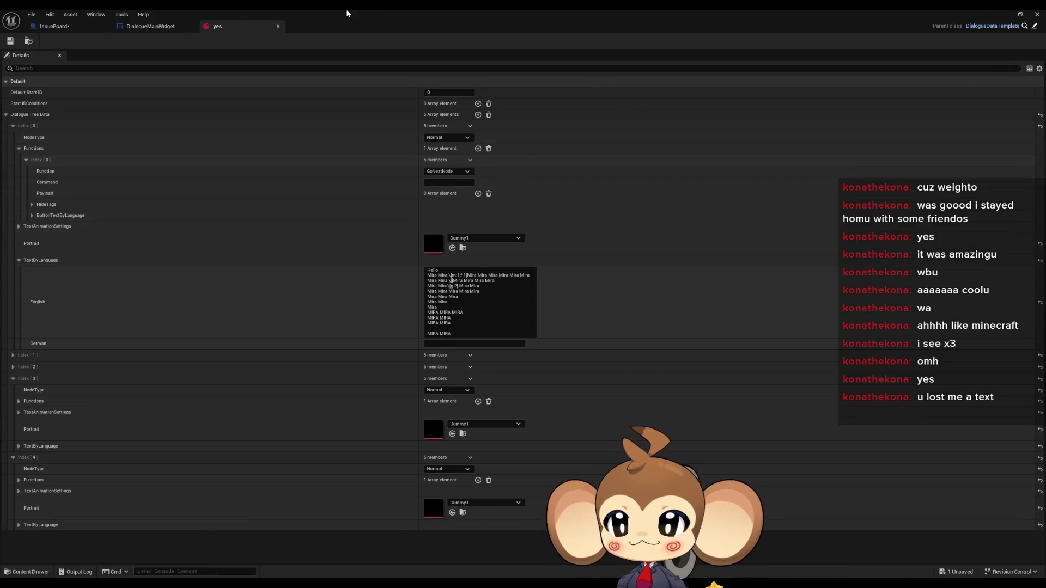
Restore the yes asset window and examine the tags and Mira words in the second English line.
double_click(259, 14)
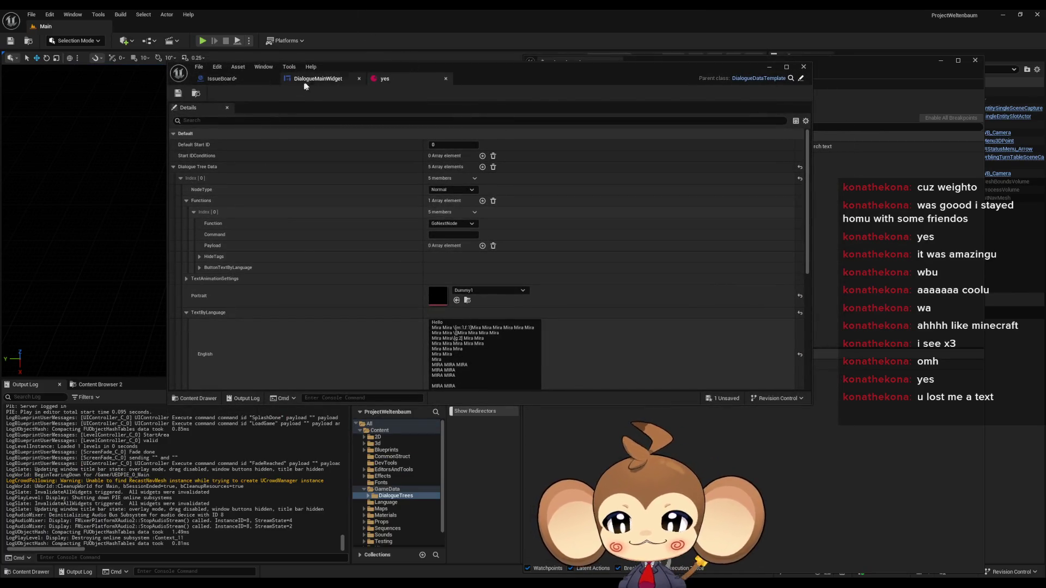
left_click(316, 79)
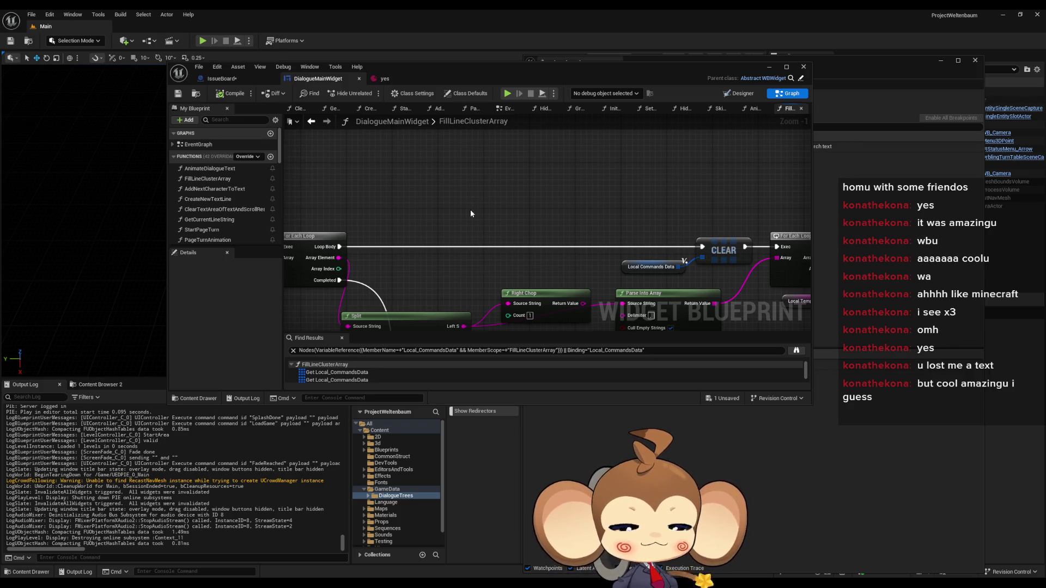
left_click(384, 79)
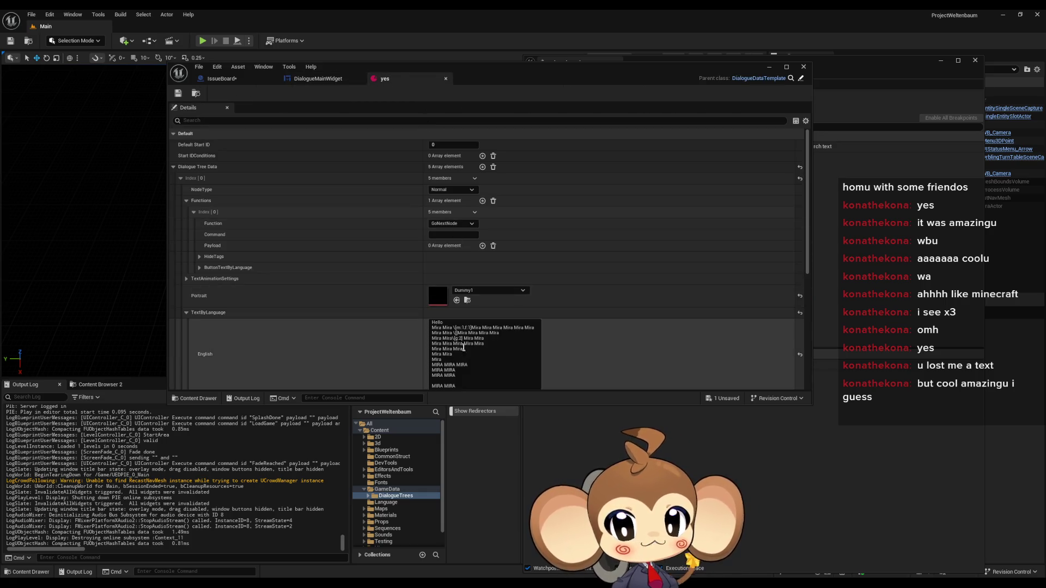
left_click_drag(460, 327, 472, 328)
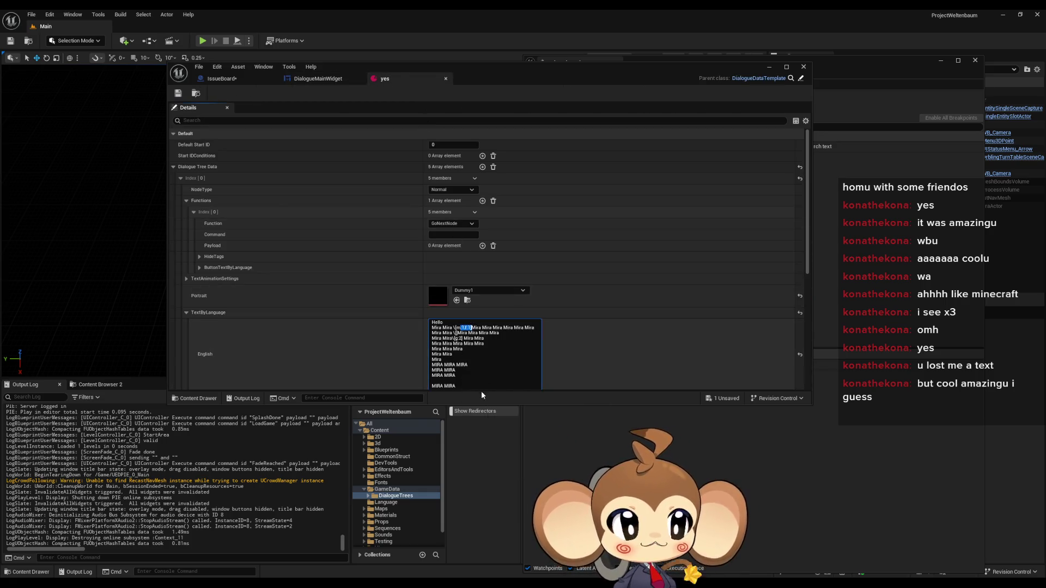
left_click(460, 327)
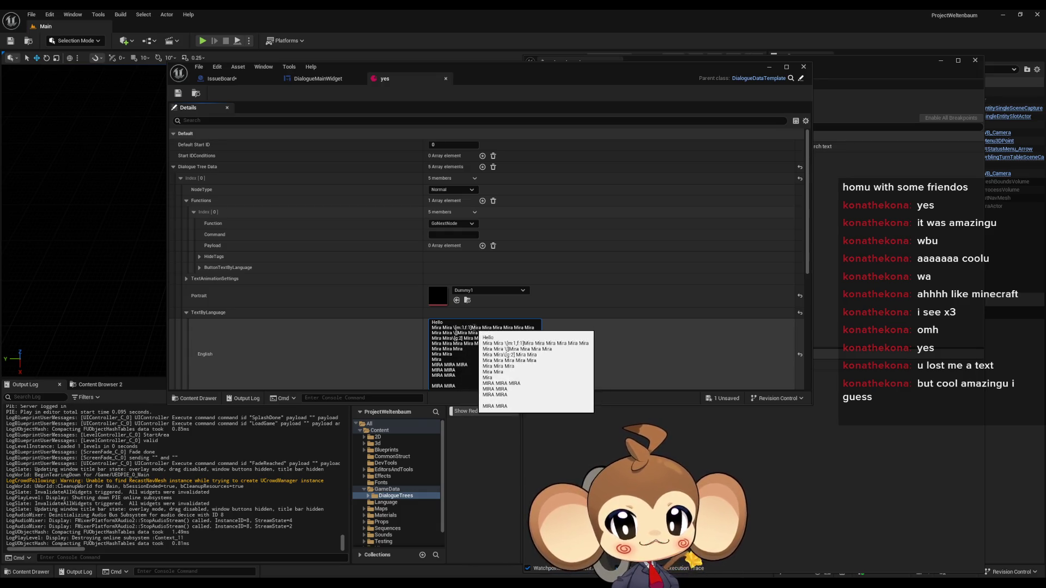
left_click_drag(473, 328, 512, 328)
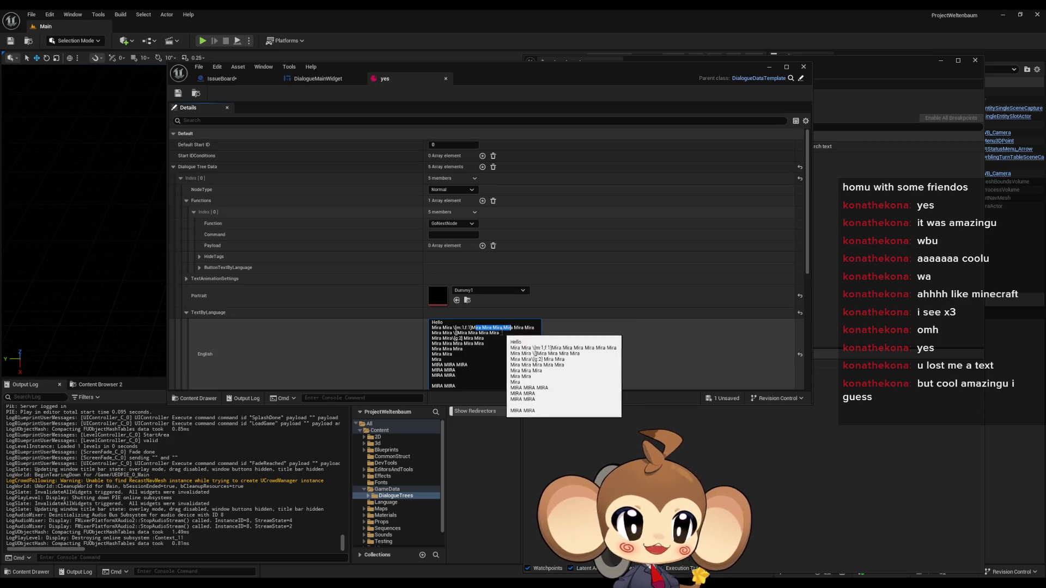
left_click(480, 339)
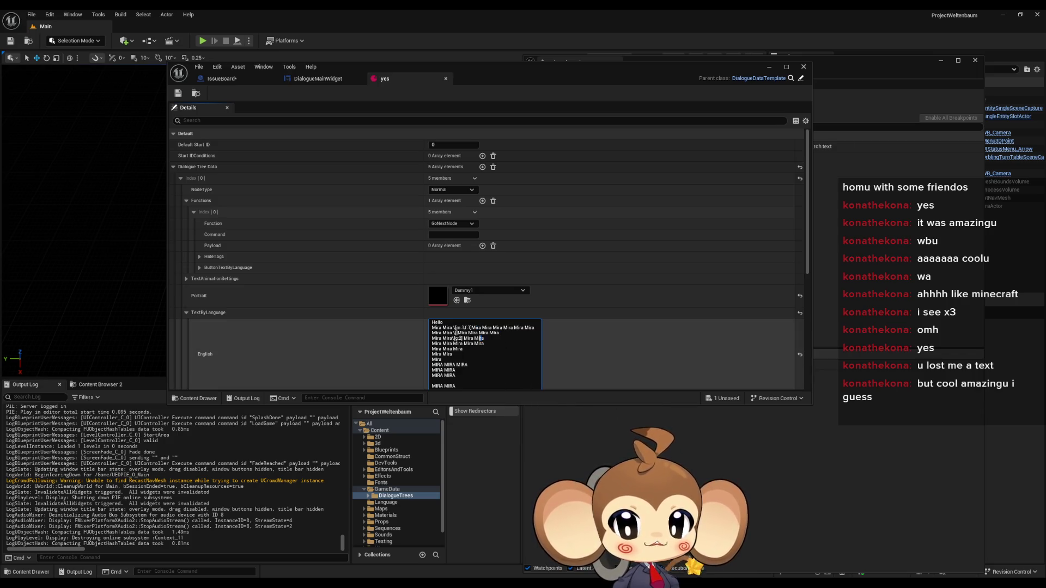
mouse_move(450, 328)
left_mouse_down()
mouse_move(431, 328)
mouse_move(525, 330)
left_mouse_up()
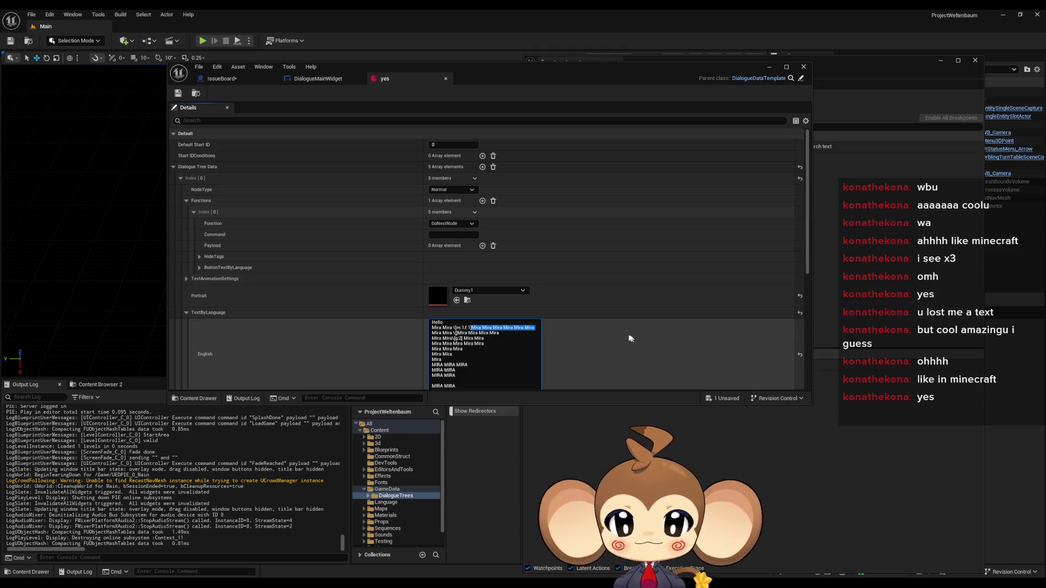
Return to the DialogueMainWidget FillLineClusterArray graph and zoom out.
scroll(629, 338, "down", 2)
scroll(627, 351, "down", 1)
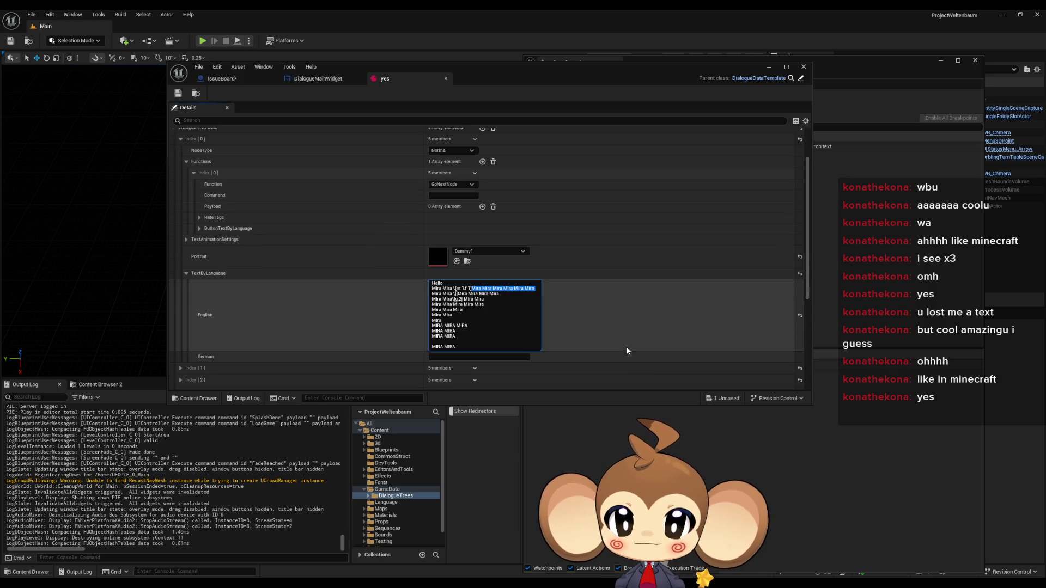
left_click(312, 78)
scroll(536, 242, "down", 6)
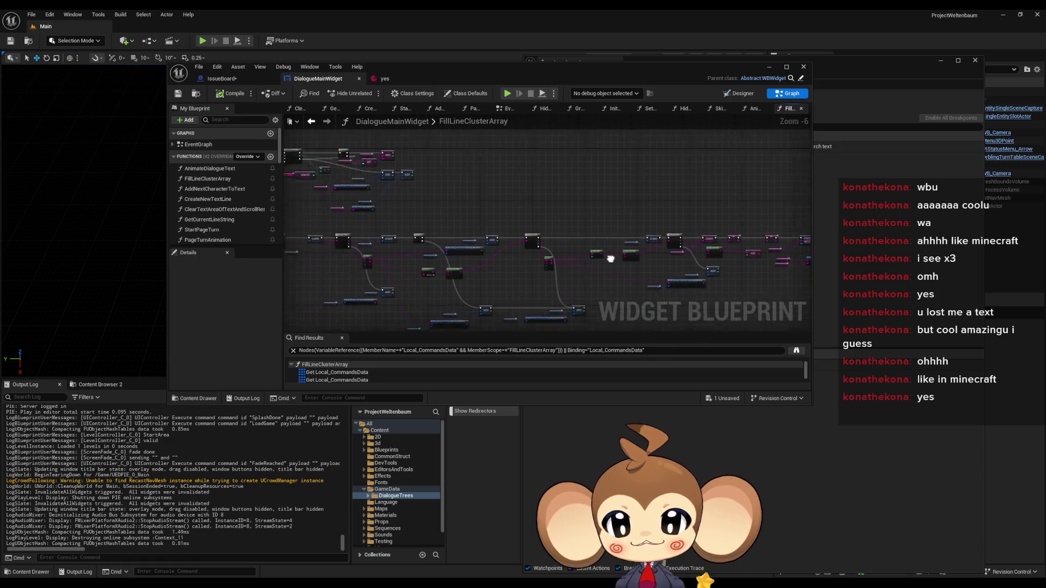
Review the Local Segmented Lines and Local Line Cluster Strings variables, and recheck the yes dialogue asset.
left_click_drag(642, 227, 497, 205)
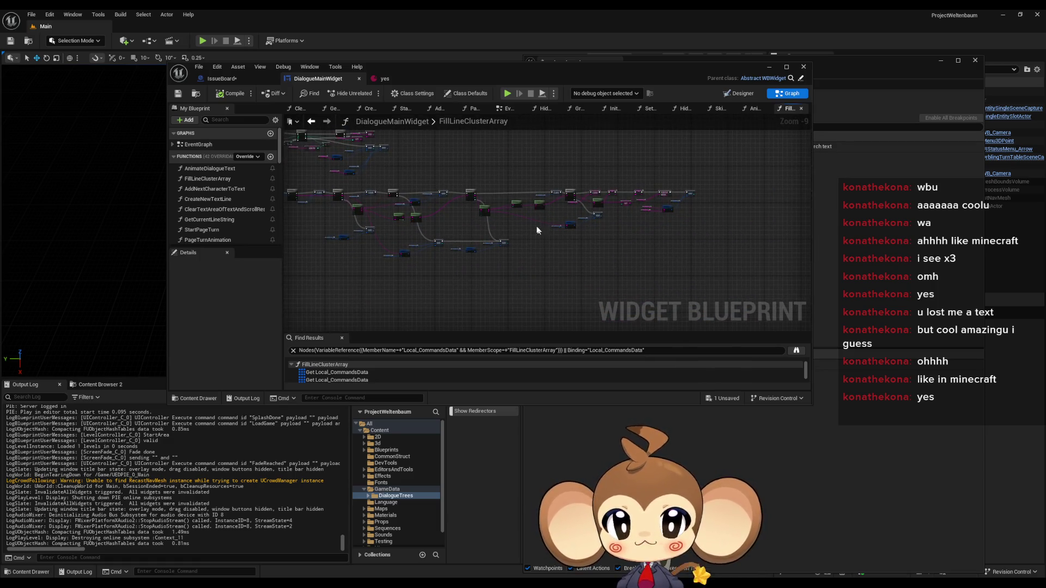
scroll(508, 231, "up", 6)
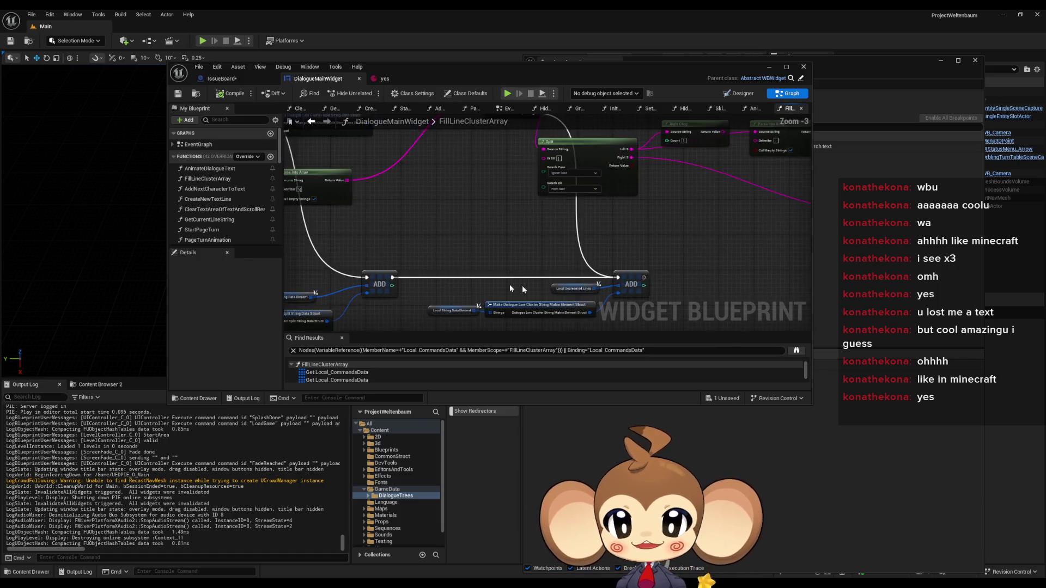
left_click(550, 197)
scroll(522, 207, "down", 6)
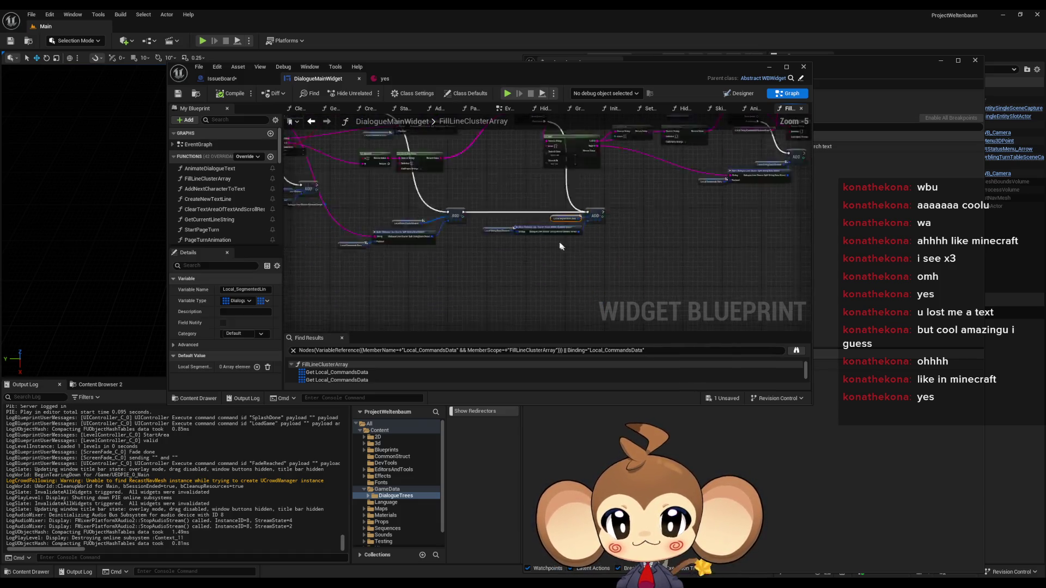
scroll(513, 221, "up", 4)
scroll(514, 221, "up", 4)
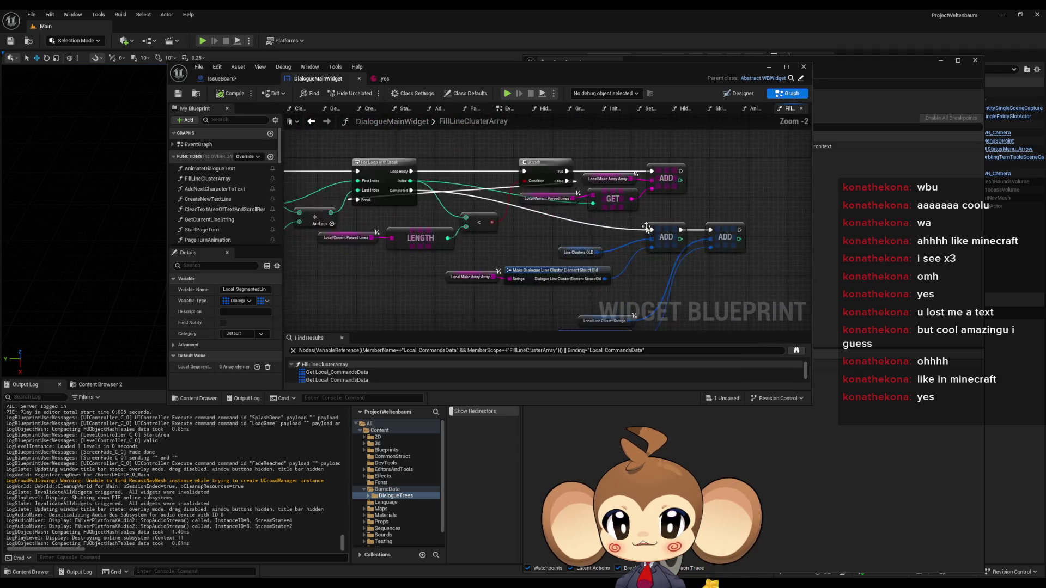
left_click(490, 262)
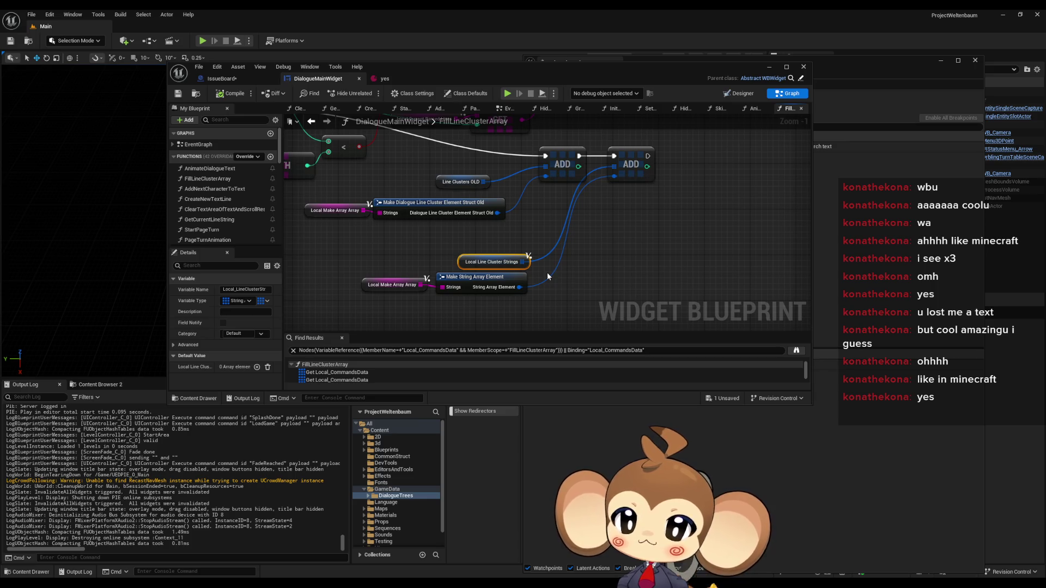
scroll(589, 211, "down", 6)
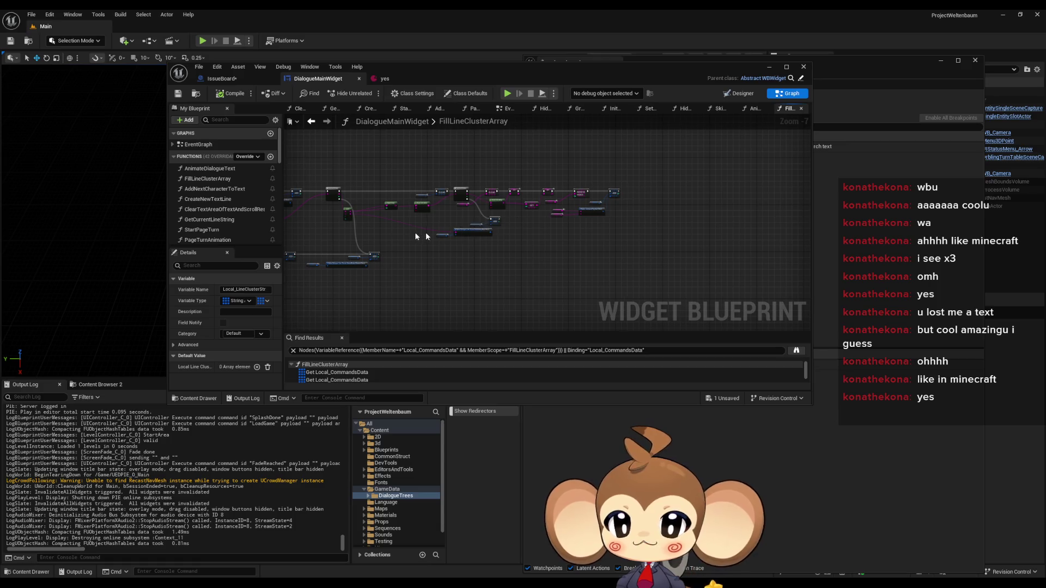
scroll(474, 214, "up", 2)
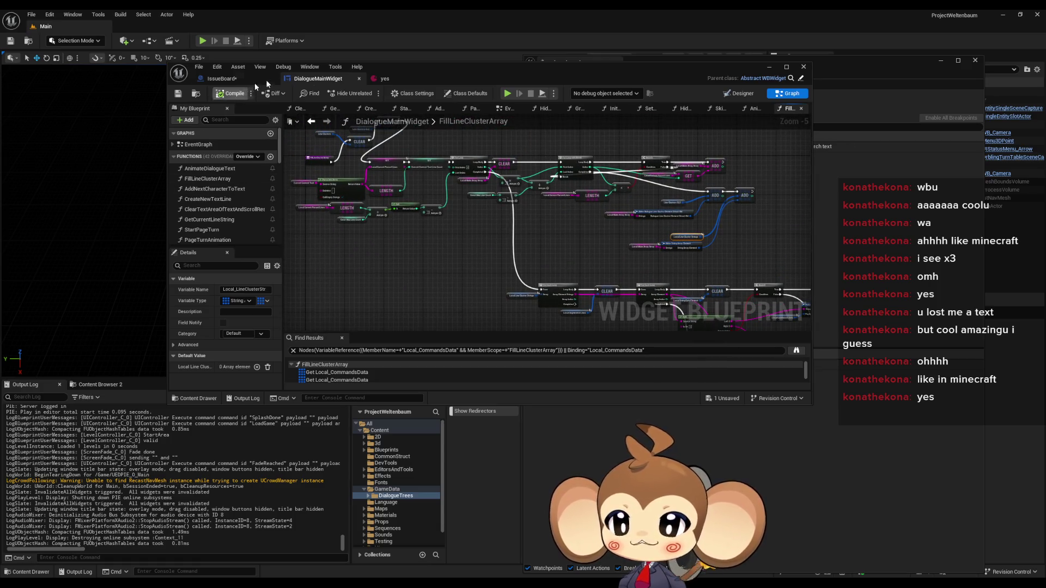
left_click(425, 78)
left_click(355, 71)
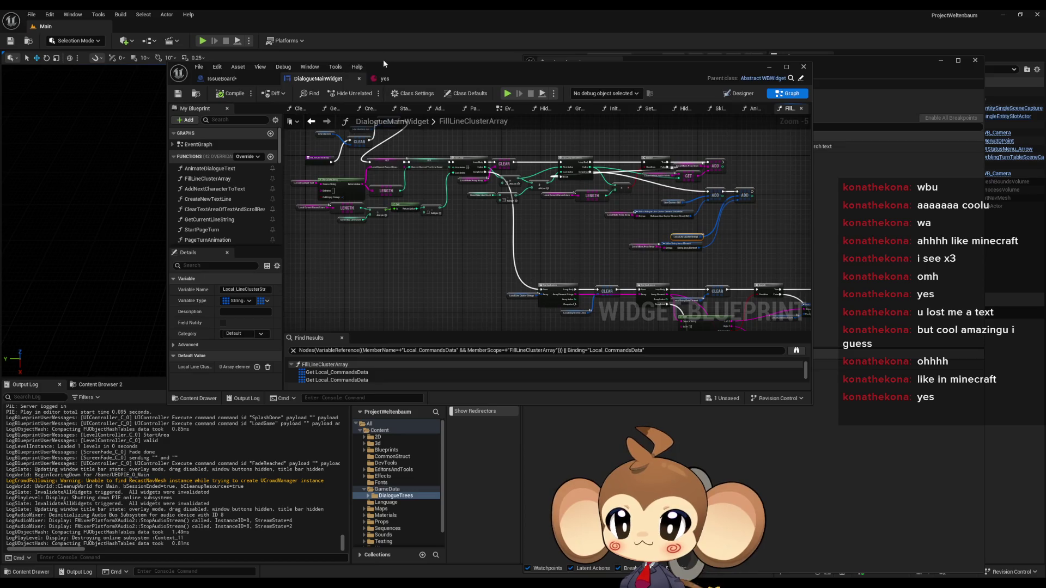
Maximize the DialogueMainWidget Blueprint editor and open the AddNextCharacterToText function graph.
double_click(385, 64)
scroll(154, 283, "down", 5)
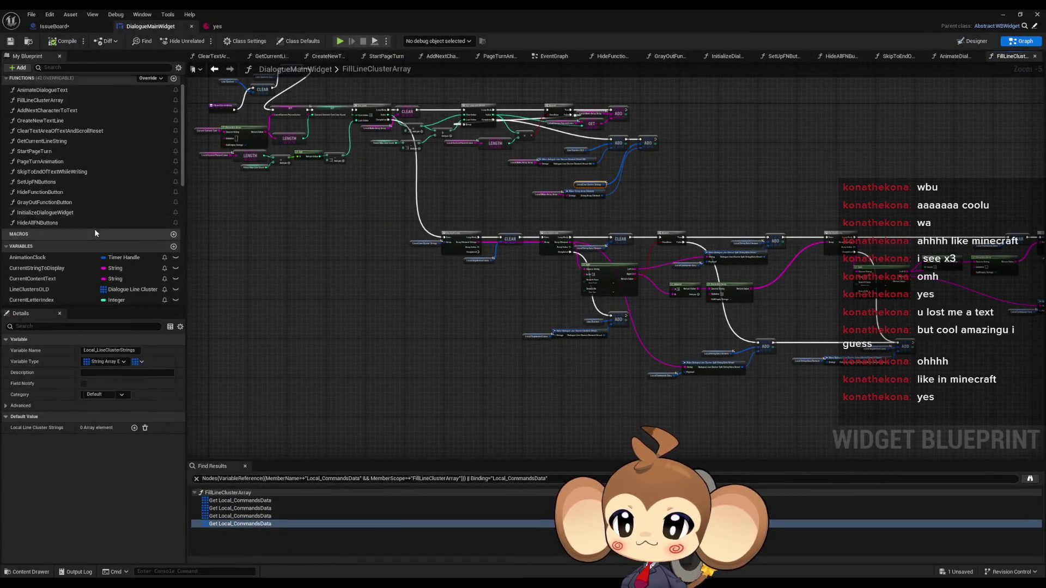
mouse_move(544, 302)
left_mouse_down()
mouse_move(484, 322)
mouse_move(539, 343)
mouse_move(527, 343)
left_mouse_up()
scroll(643, 403, "up", 5)
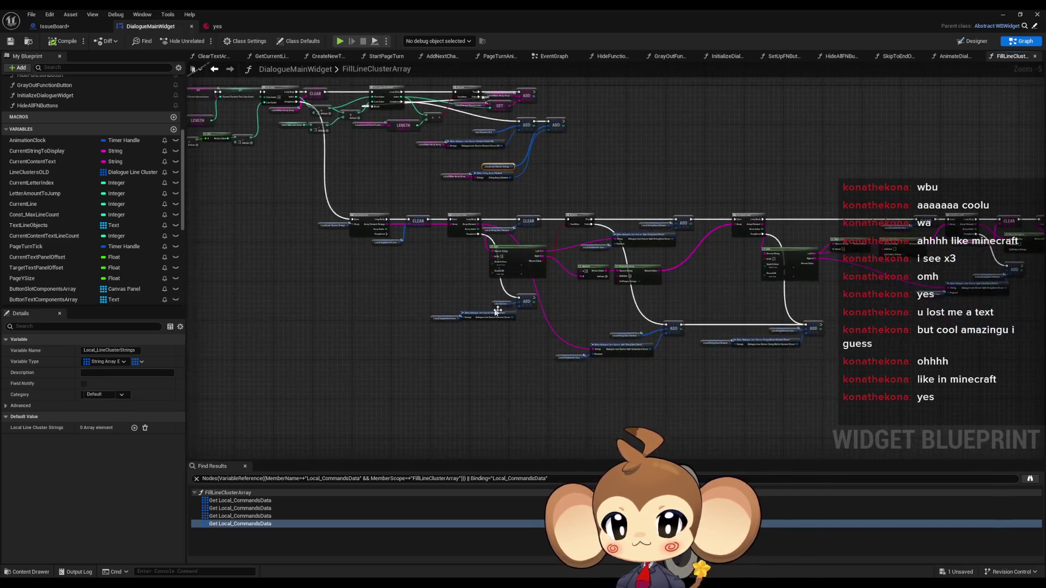
left_click_drag(384, 244, 506, 313)
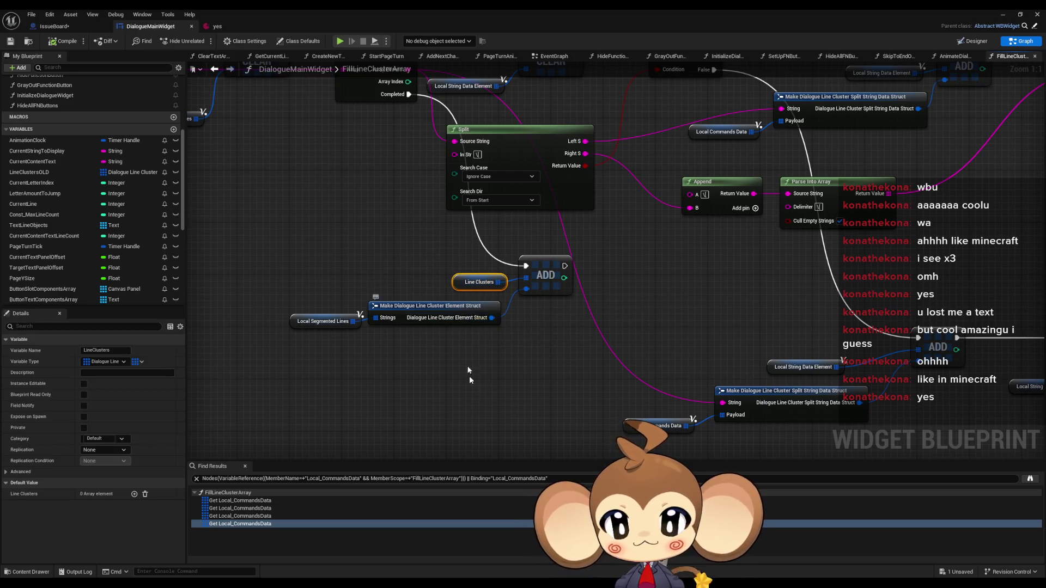
left_click(467, 389)
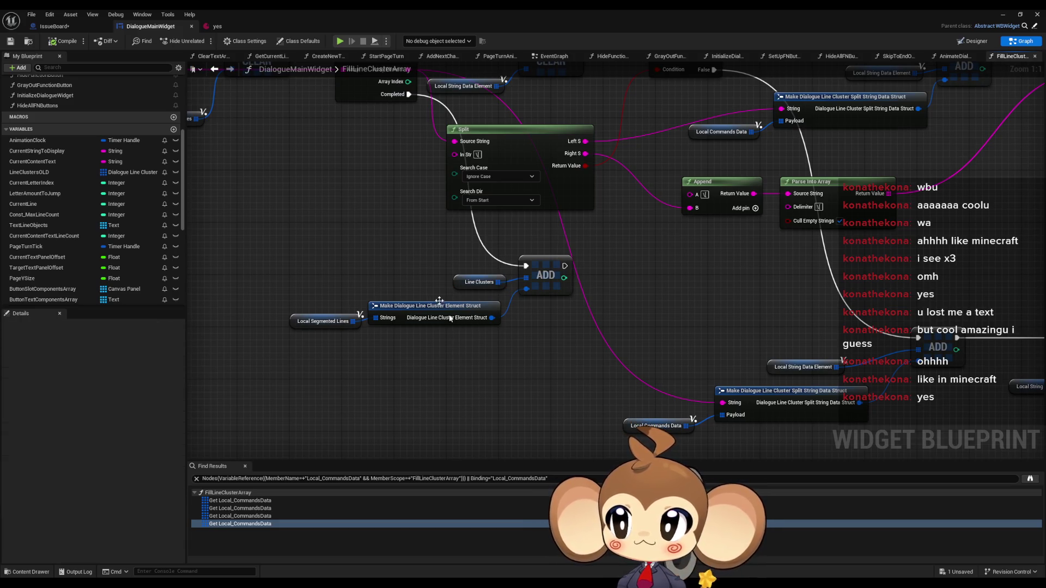
scroll(93, 132, "up", 5)
double_click(69, 137)
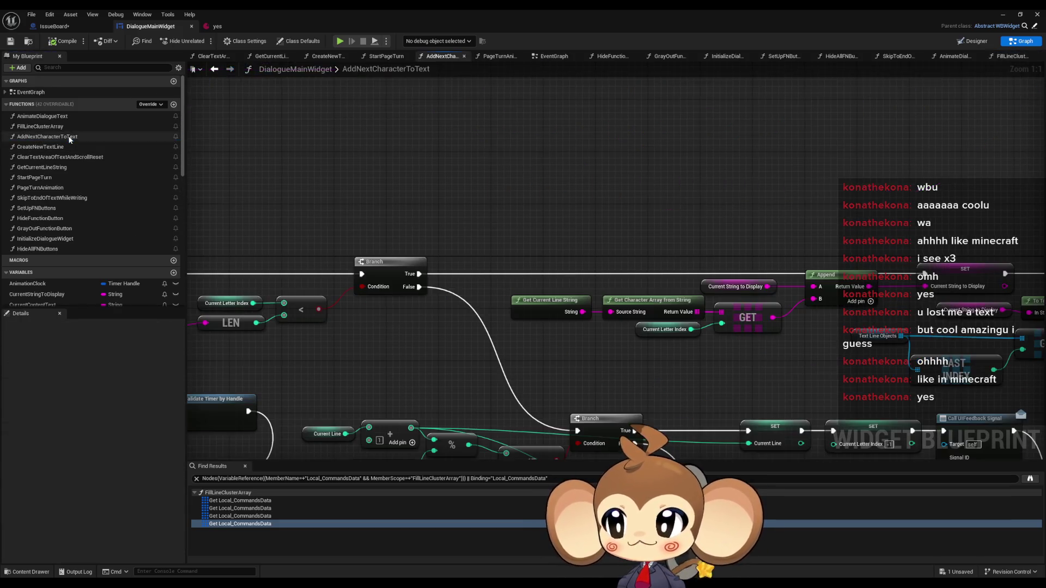
Survey the AddNextCharacterToText graph and inspect the Current Line variable's details.
scroll(455, 233, "down", 5)
scroll(391, 225, "up", 3)
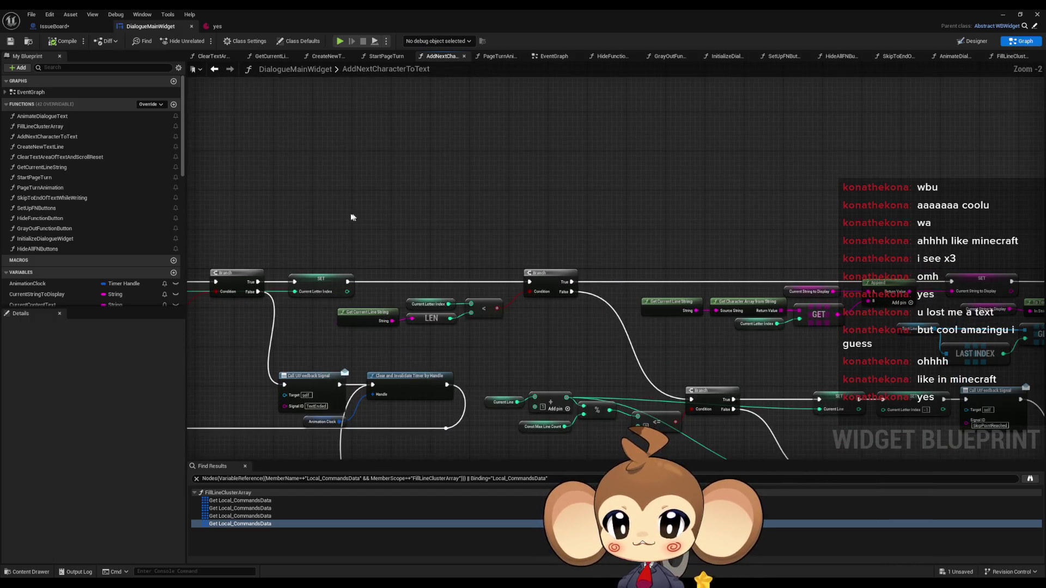
scroll(351, 217, "down", 4)
mouse_move(324, 209)
left_mouse_down()
mouse_move(563, 227)
mouse_move(606, 214)
mouse_move(552, 218)
left_mouse_up()
scroll(510, 208, "up", 1)
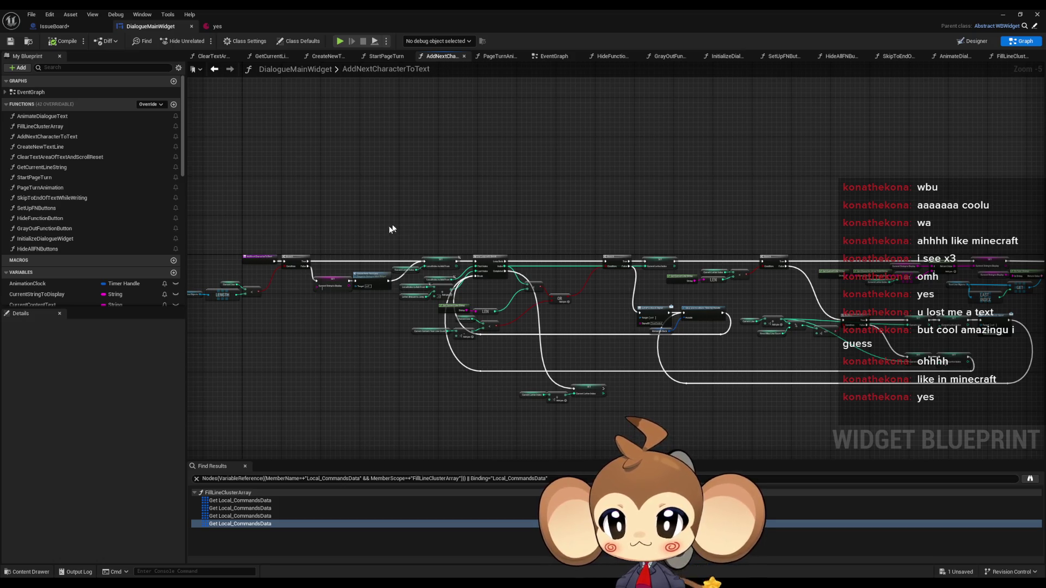
mouse_move(392, 229)
left_mouse_down()
mouse_move(512, 217)
mouse_move(616, 300)
mouse_move(571, 321)
left_mouse_up()
scroll(512, 217, "up", 5)
mouse_move(485, 314)
left_mouse_down()
mouse_move(602, 299)
mouse_move(684, 304)
mouse_move(513, 310)
left_mouse_up()
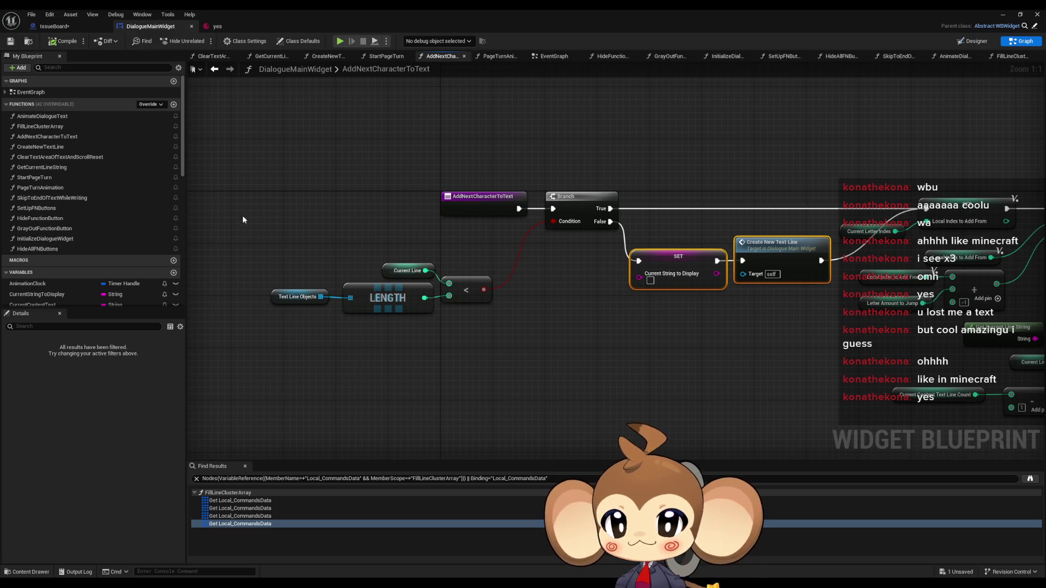
left_click(406, 271)
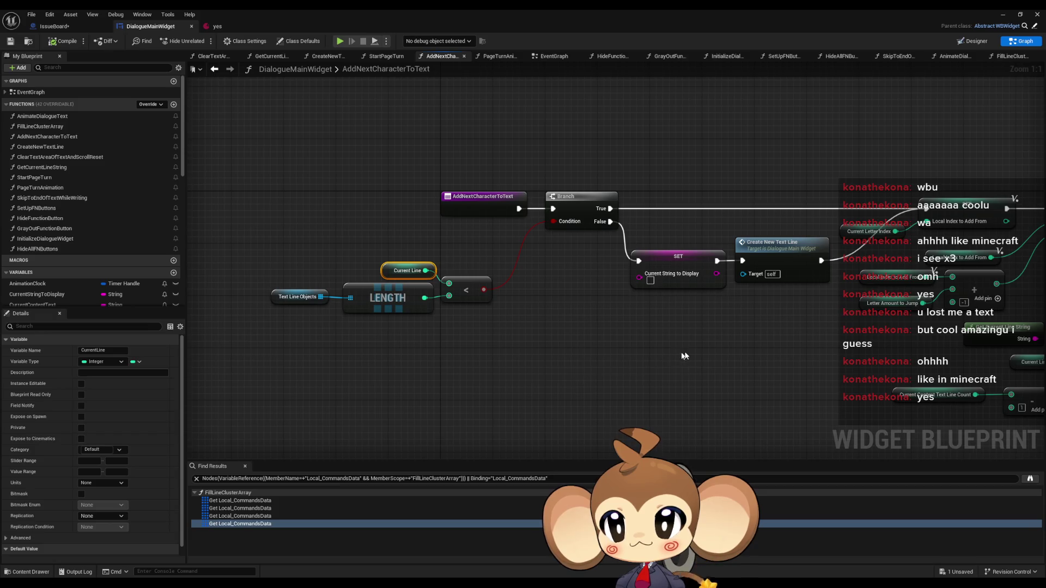
Find the Create New Text Line call after the For Loop and open its function graph.
mouse_move(681, 357)
left_mouse_down()
mouse_move(469, 350)
mouse_move(336, 283)
left_mouse_up()
scroll(315, 265, "down", 4)
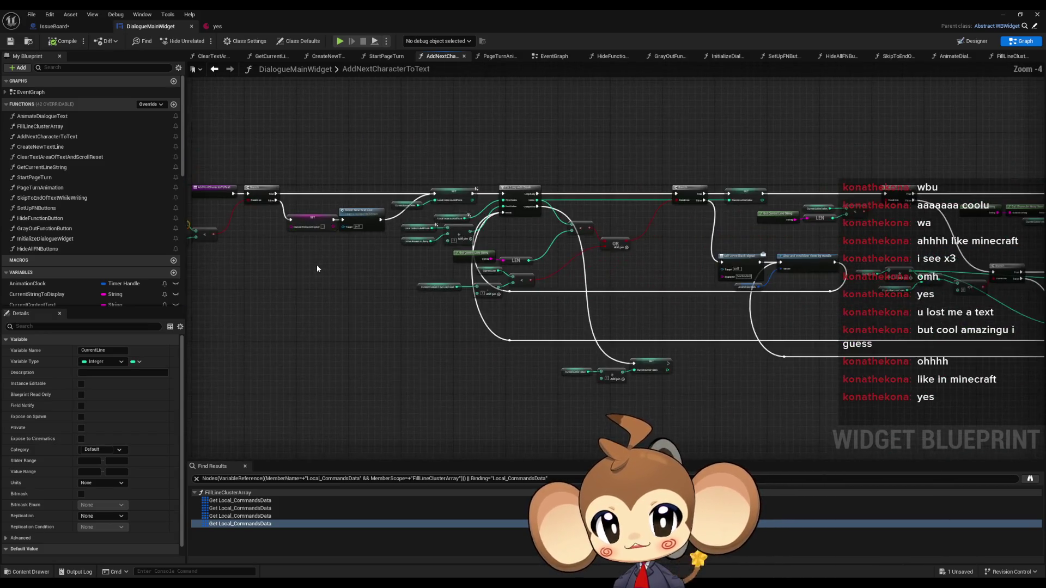
scroll(377, 263, "down", 1)
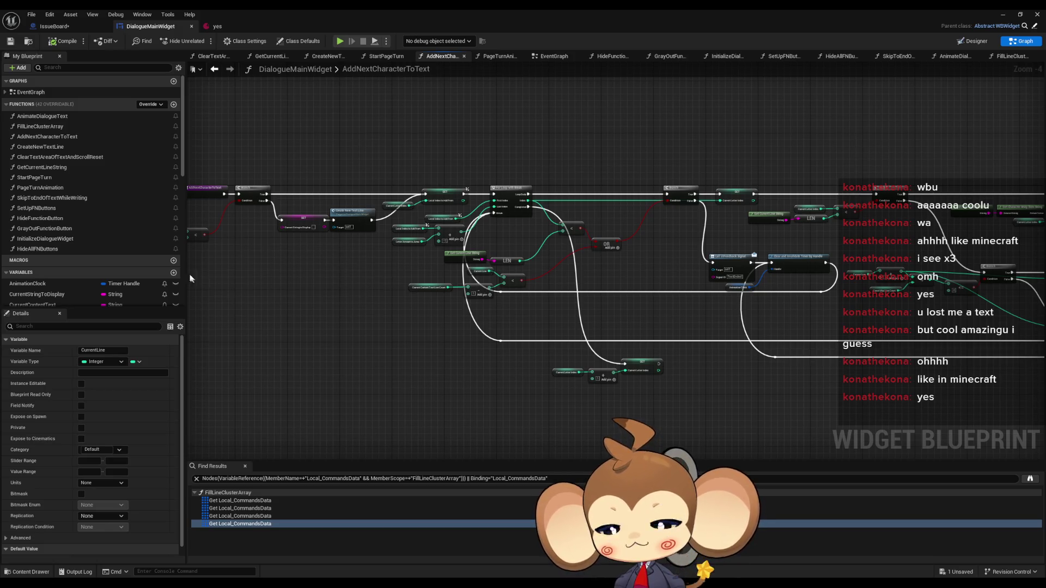
scroll(346, 221, "up", 4)
left_click(484, 275)
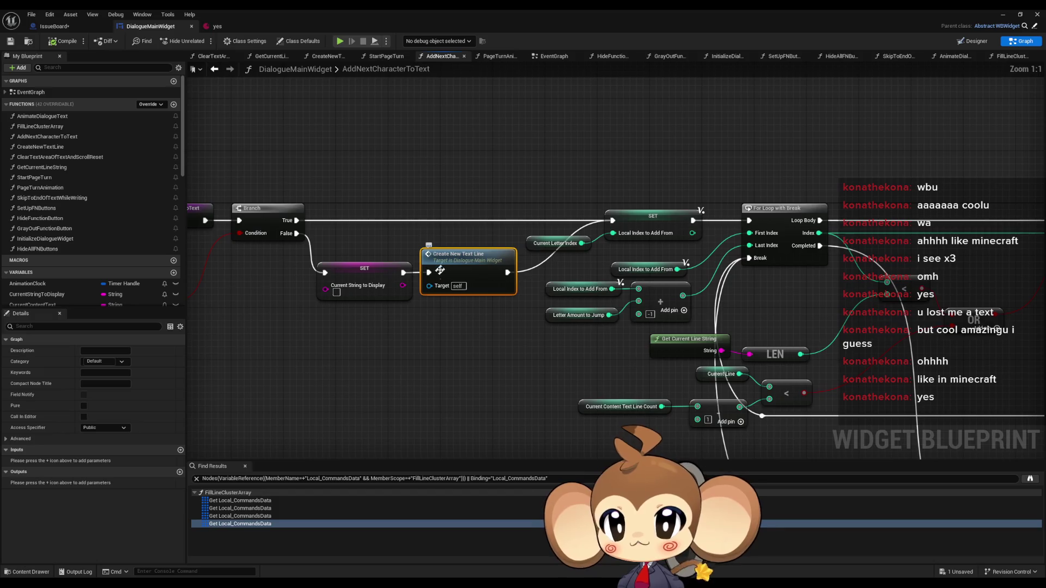
left_click(490, 376)
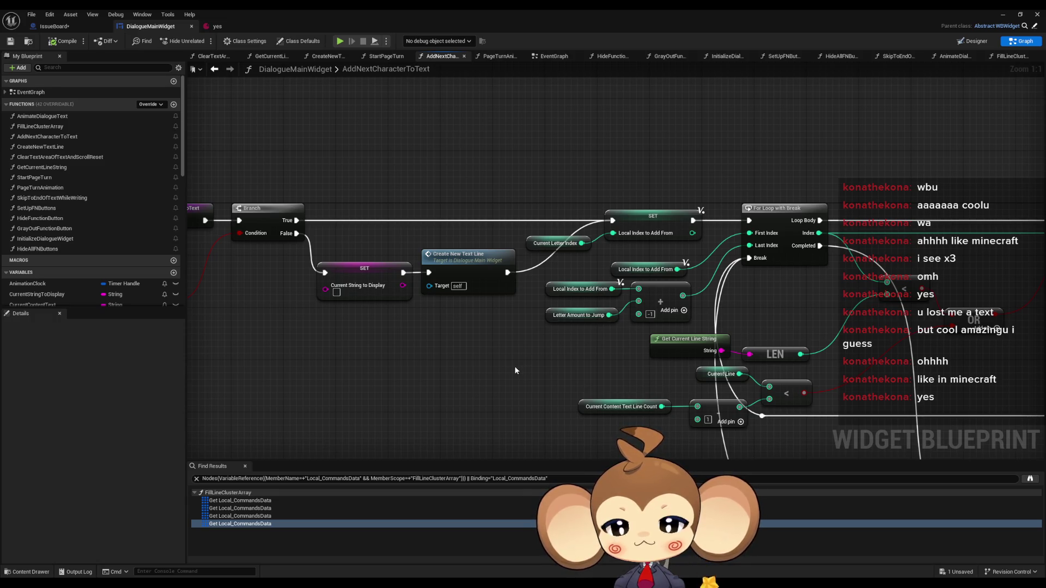
scroll(508, 362, "down", 3)
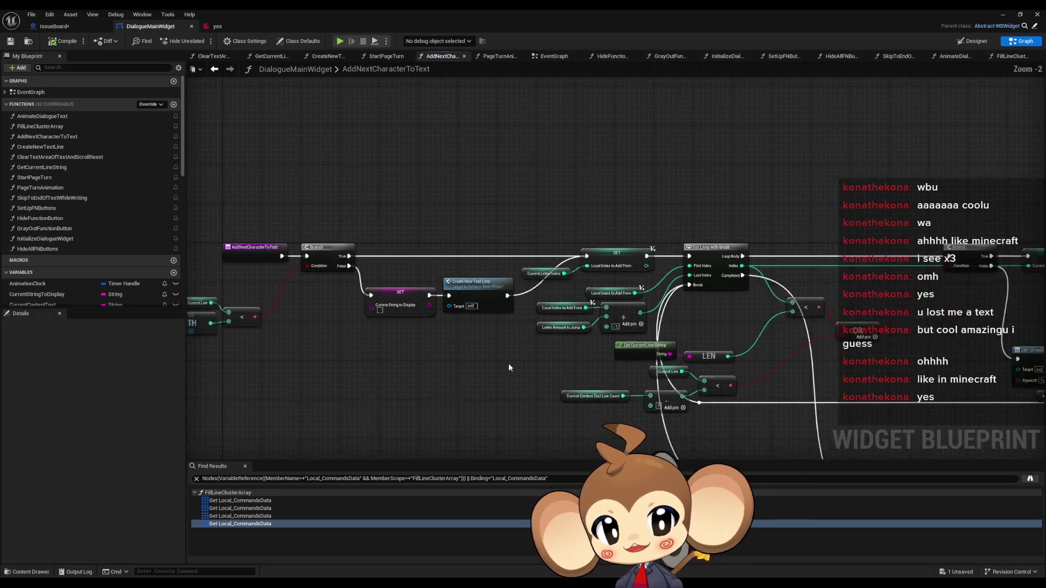
scroll(511, 322, "up", 2)
double_click(510, 322)
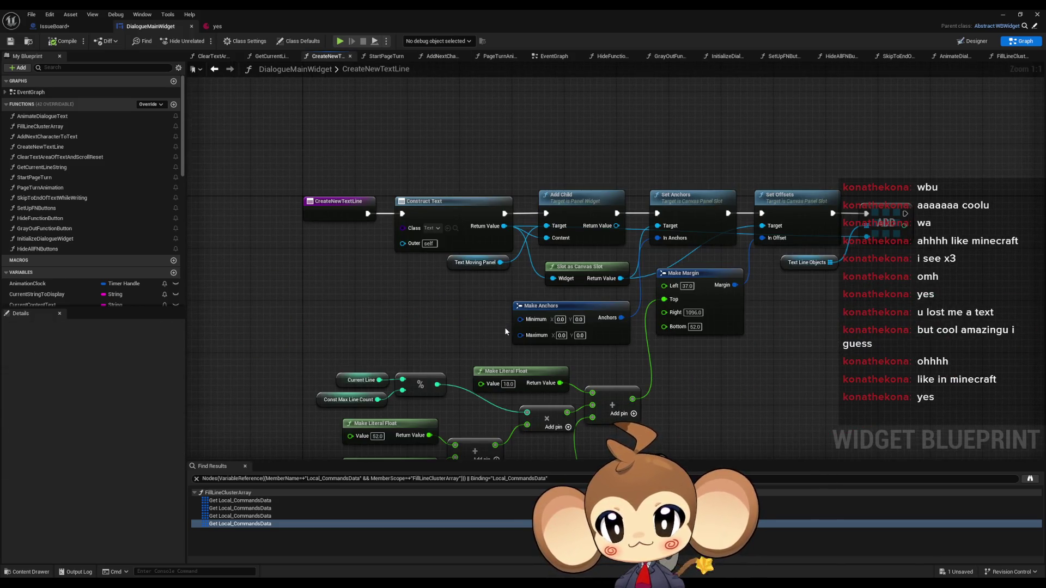
Center the node chain around Set Offsets and make room below Slot as Canvas Slot.
left_click_drag(504, 327, 363, 305)
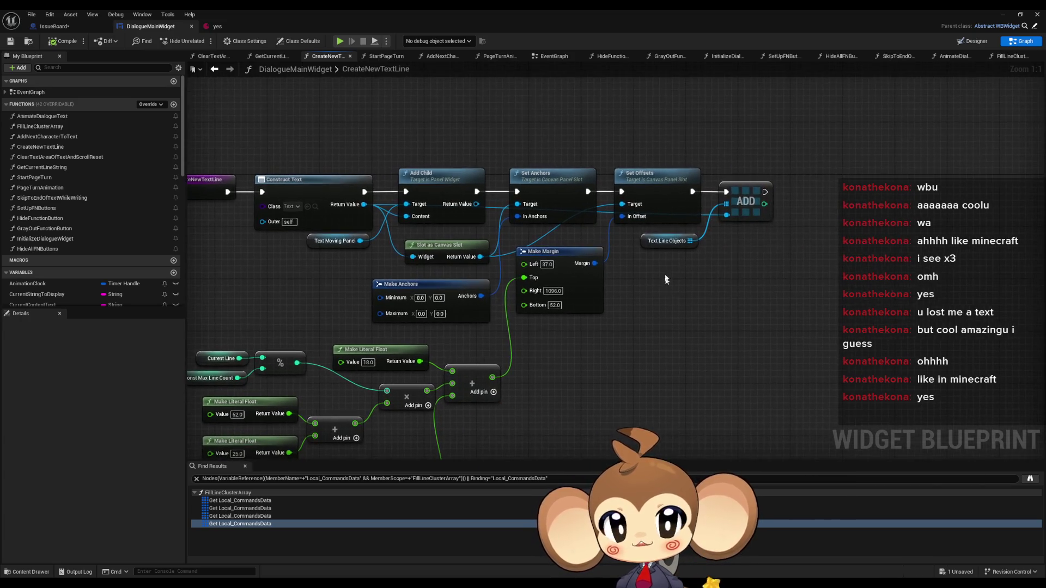
left_click(649, 188)
key("ctrl+z")
key("ctrl+z")
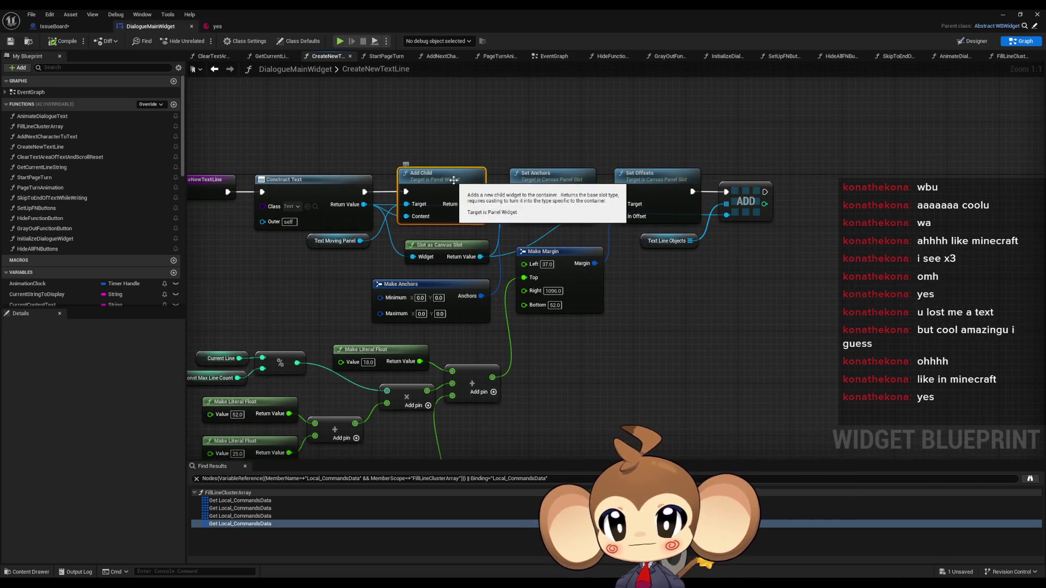
left_click(638, 182)
left_click_drag(659, 308, 744, 236)
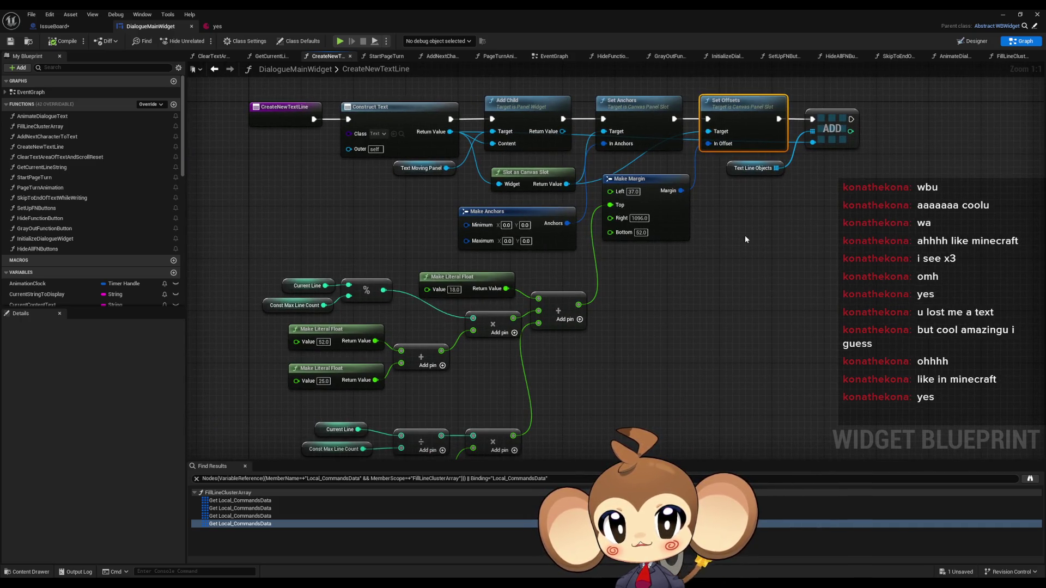
left_click_drag(699, 215, 675, 290)
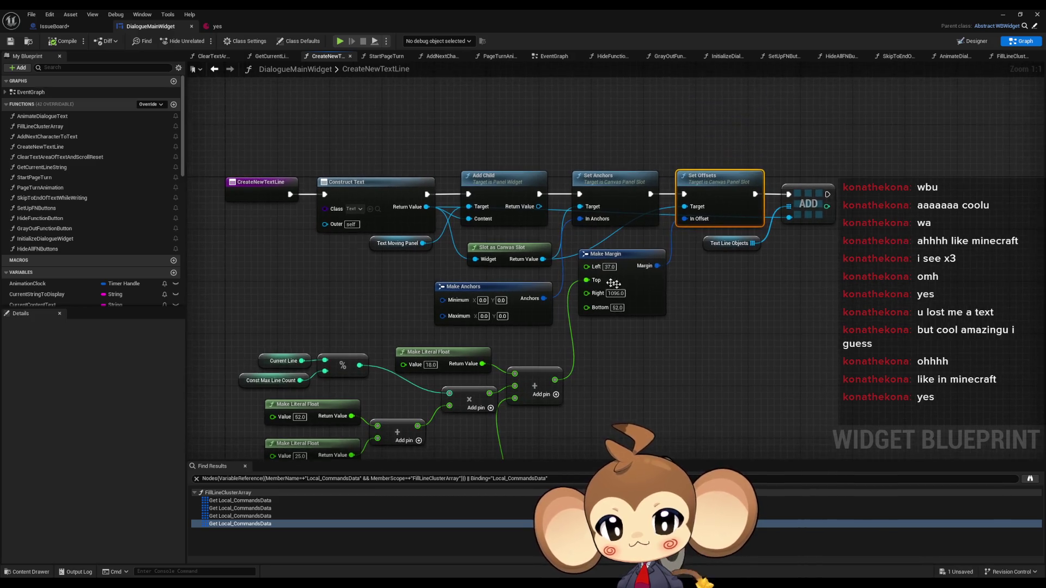
Add a ticked Set Size to Content node from the canvas slot, placed below Make Margin.
mouse_move(542, 259)
left_mouse_down()
mouse_move(680, 362)
mouse_move(699, 360)
left_mouse_up()
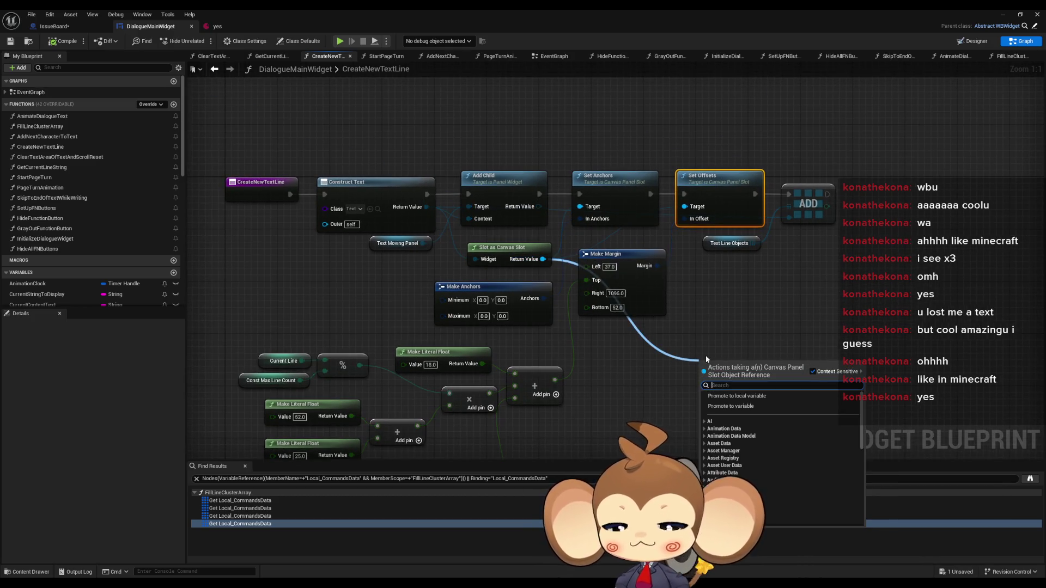
type("set")
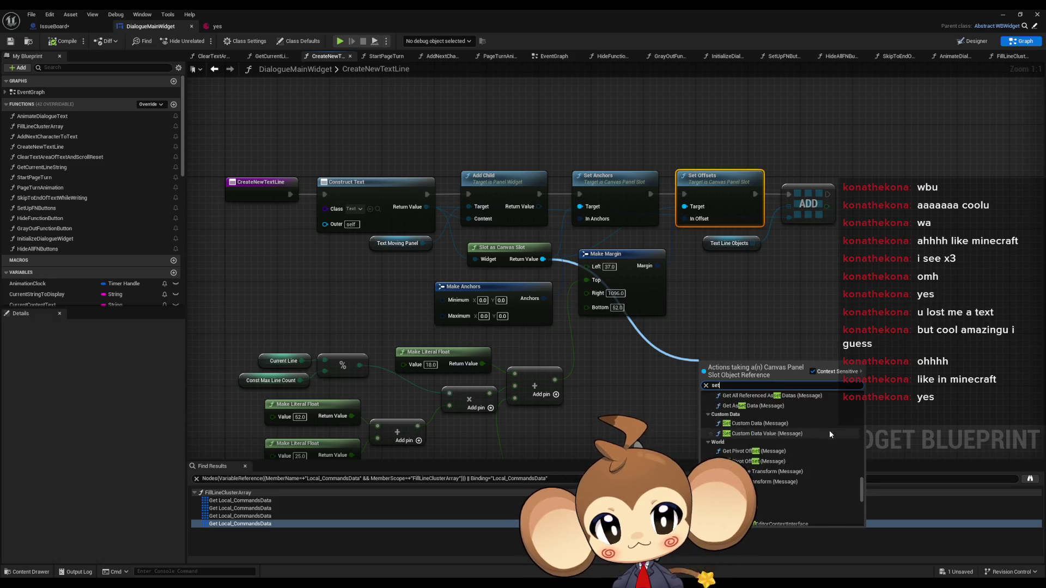
scroll(823, 438, "down", 4)
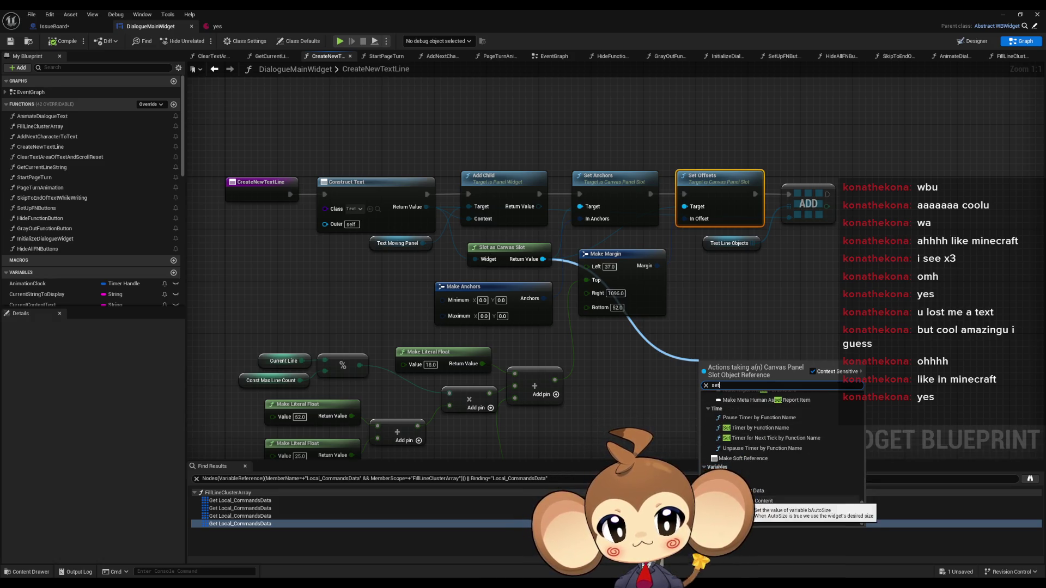
left_click(760, 504)
left_click(748, 384)
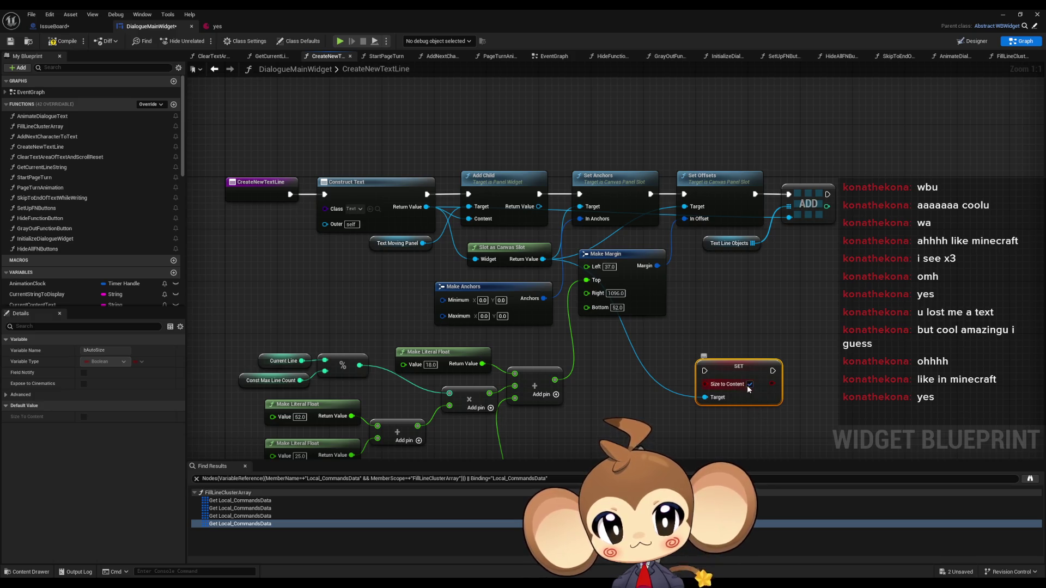
left_click_drag(740, 372, 844, 288)
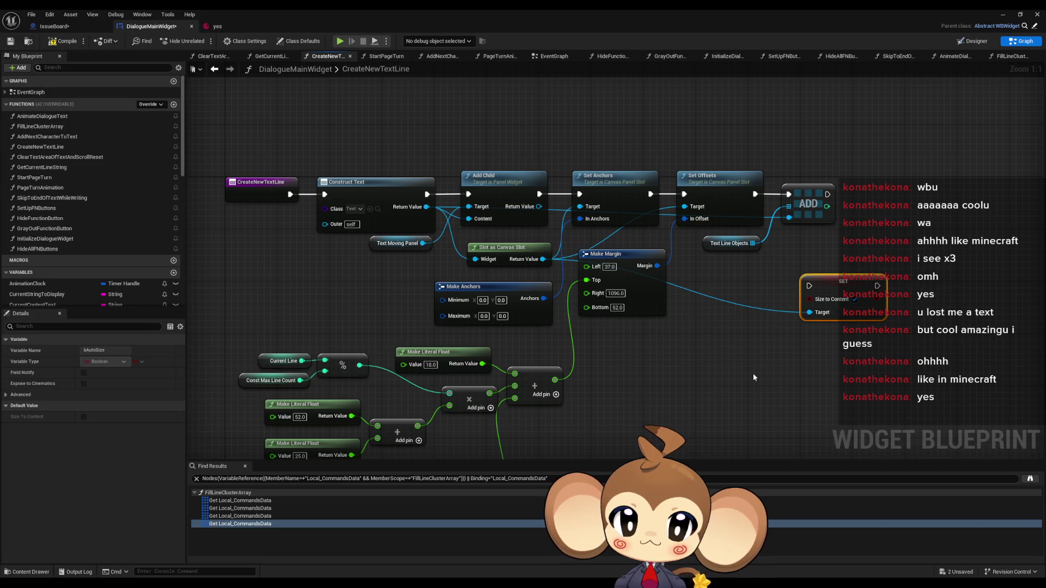
left_click_drag(843, 283, 771, 336)
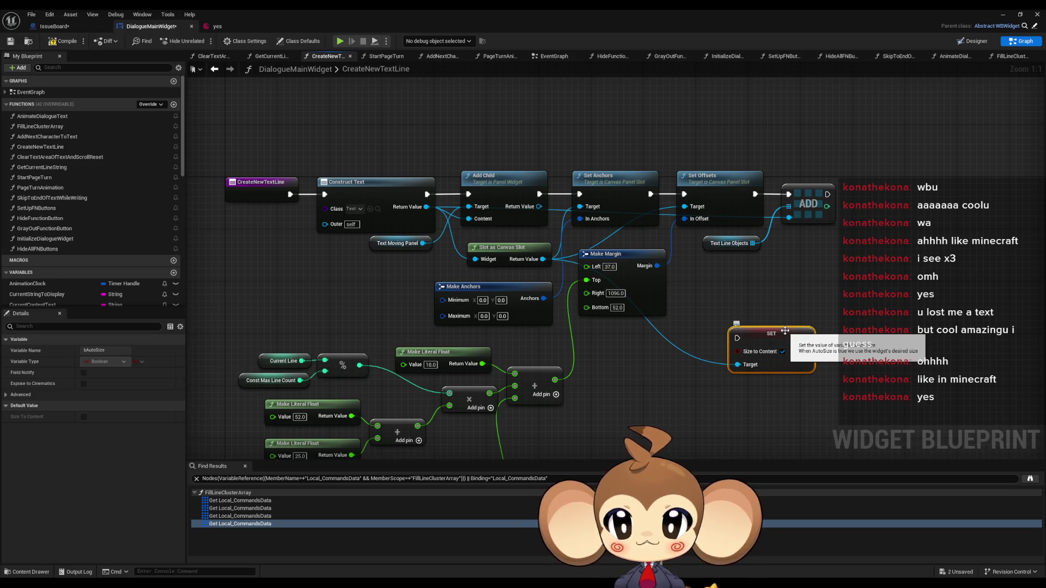
left_click(379, 210)
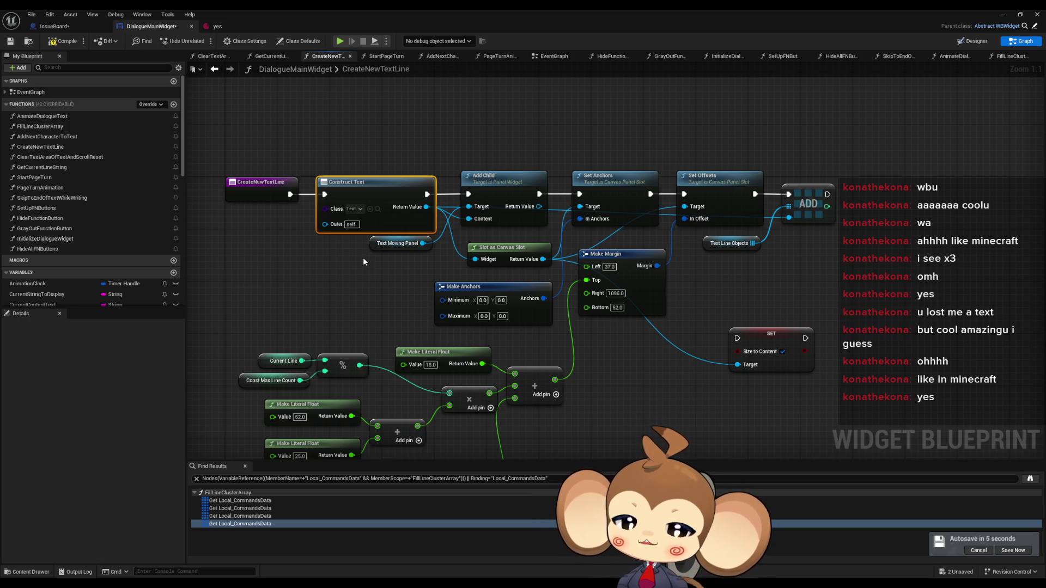
left_click(377, 272)
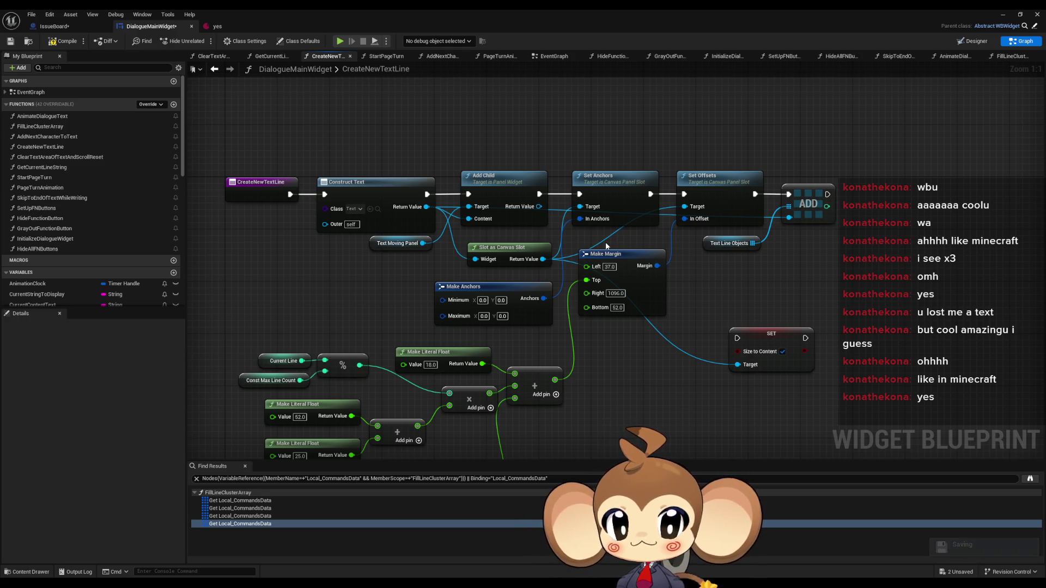
Append _old to the TextLineObjects variable name, then nudge the Size to Content node upward.
scroll(105, 172, "down", 5)
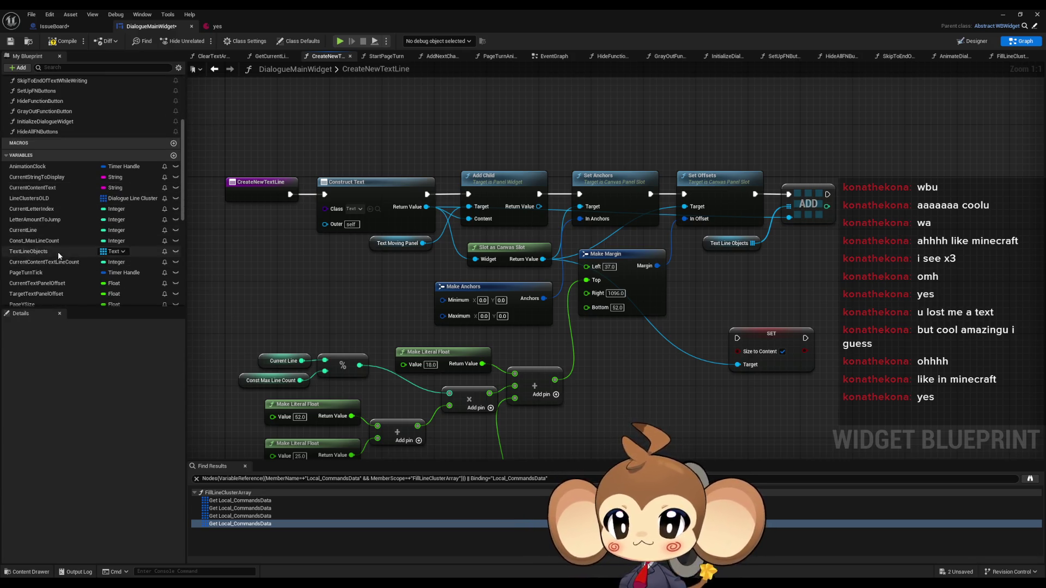
double_click(58, 251)
key("End")
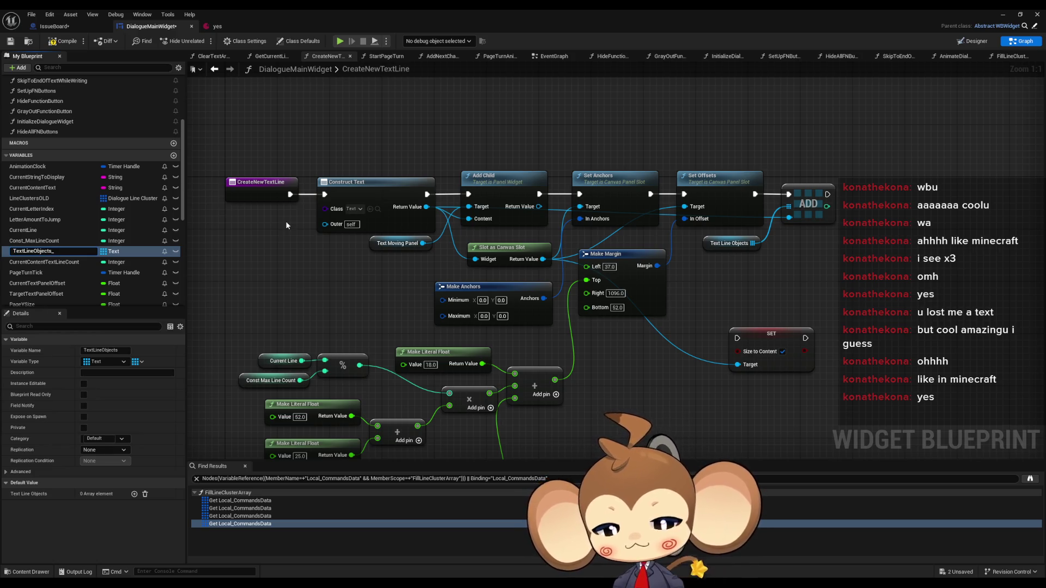
type("old")
key("Return")
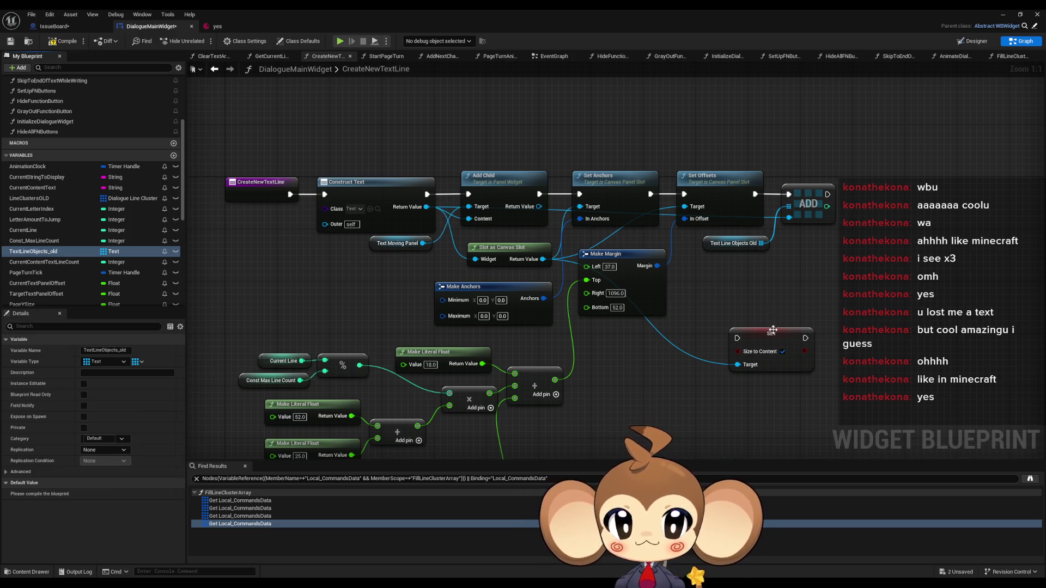
mouse_move(772, 330)
left_mouse_down()
mouse_move(722, 64)
mouse_move(718, 146)
left_mouse_up()
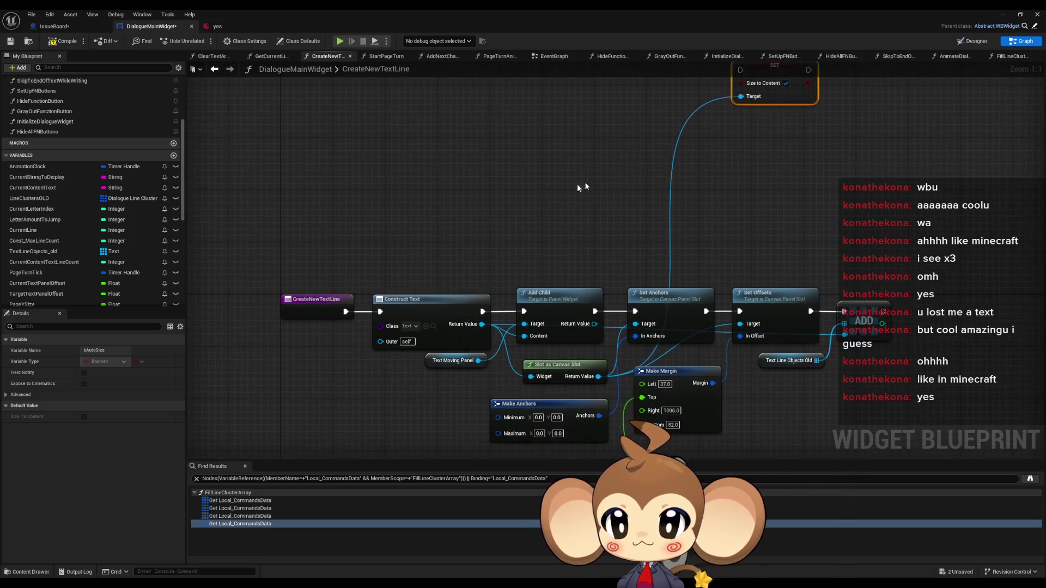
Copy the Construct Text node and change the copy's class to Horizontal Box, placed above.
left_click(414, 299)
key("ctrl+c")
key("ctrl+v")
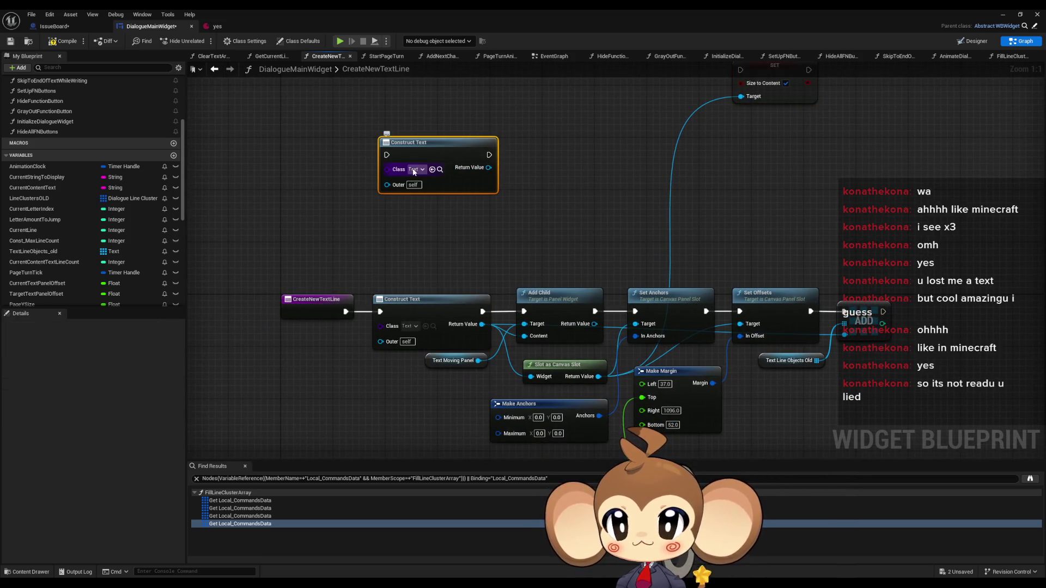
left_click(414, 170)
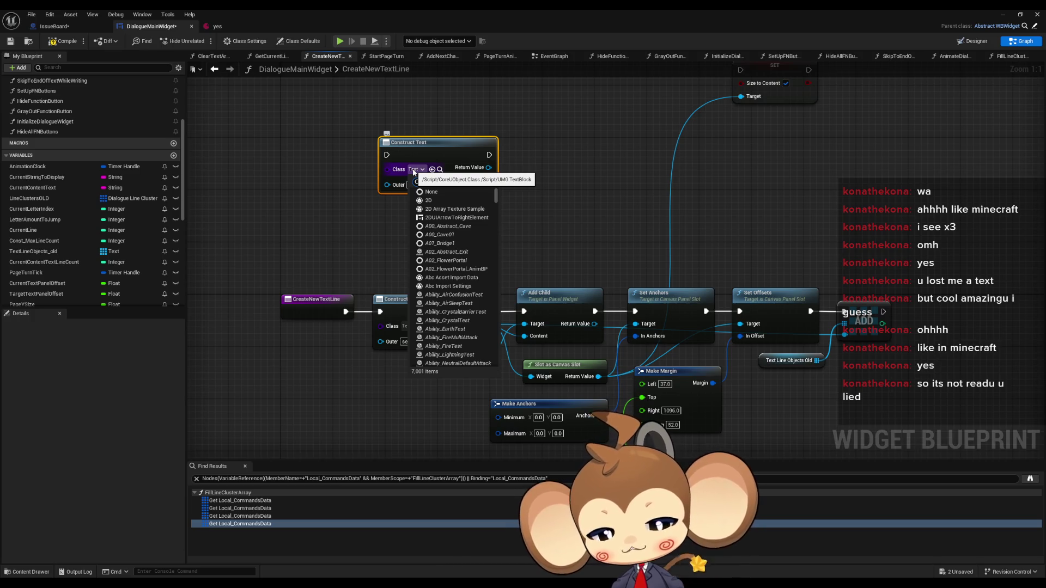
type("Horizo")
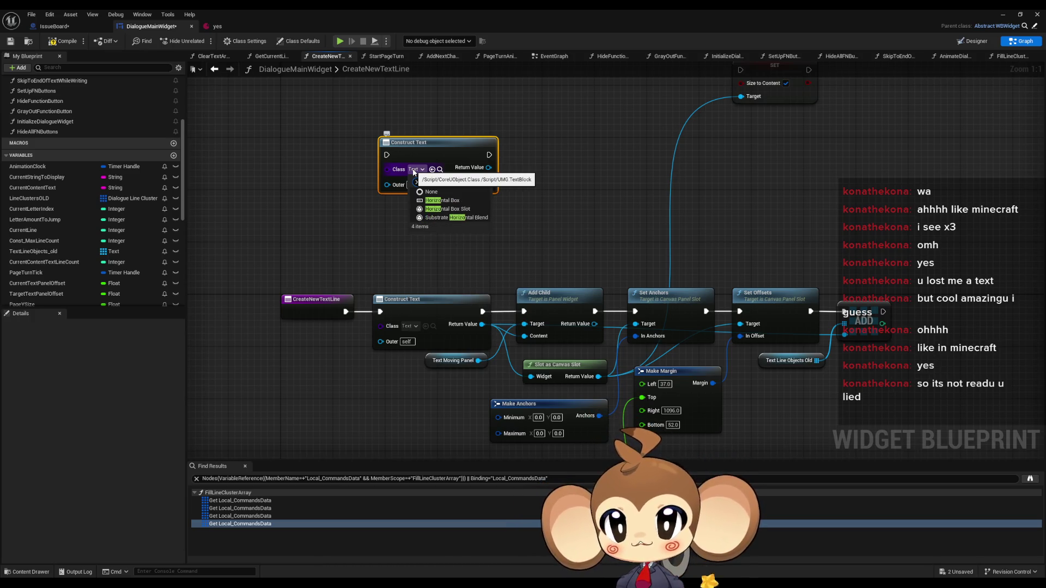
key("Down")
key("Down")
key("Return")
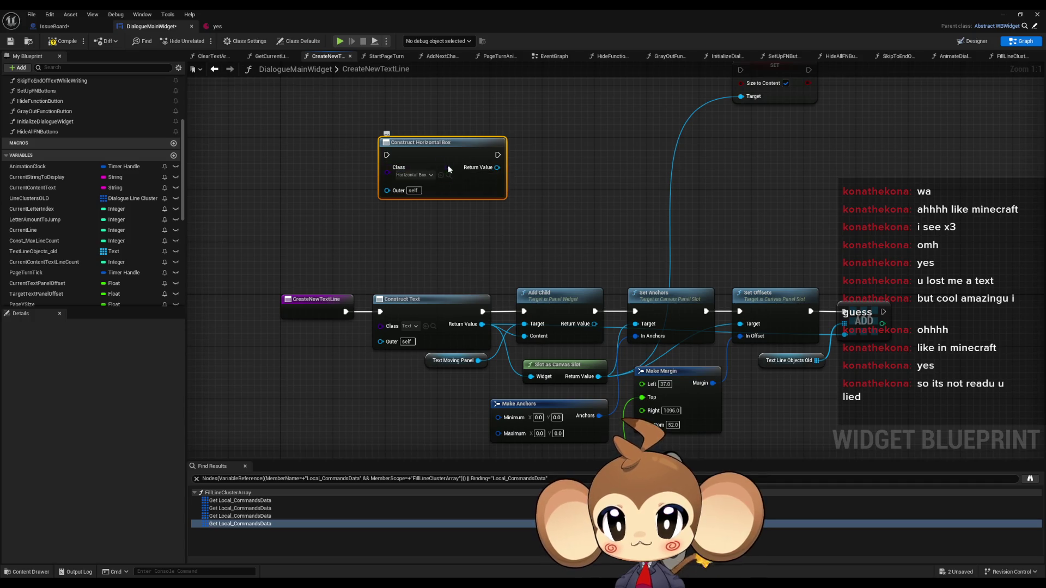
left_click_drag(443, 154, 430, 116)
scroll(544, 163, "up", 3)
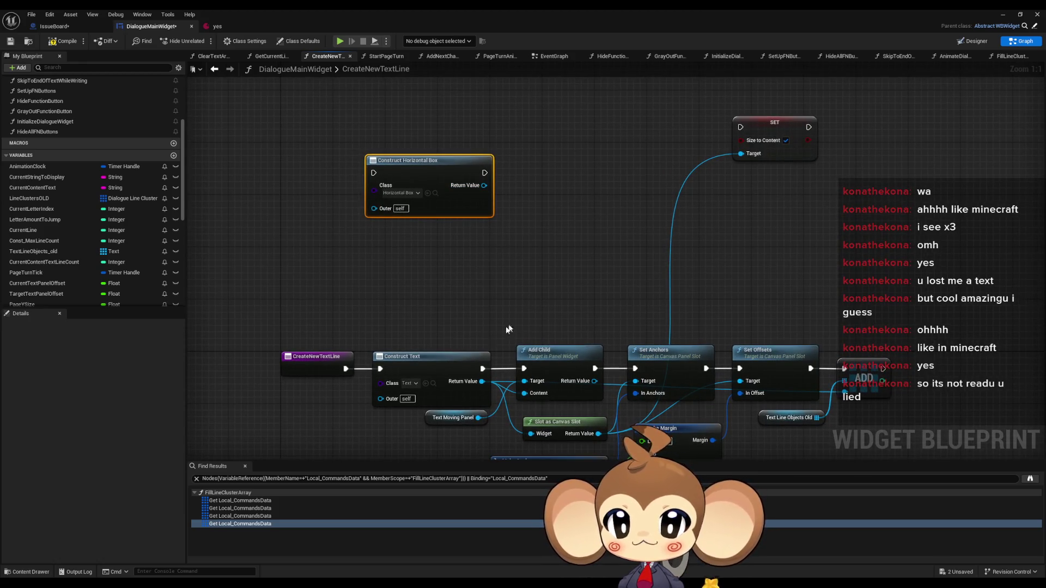
Paste another Construct Text node to the right of the Construct Horizontal Box.
left_click(474, 356)
key("ctrl+c")
key("ctrl+v")
mouse_move(568, 186)
left_mouse_down()
mouse_move(557, 174)
mouse_move(484, 172)
left_mouse_up()
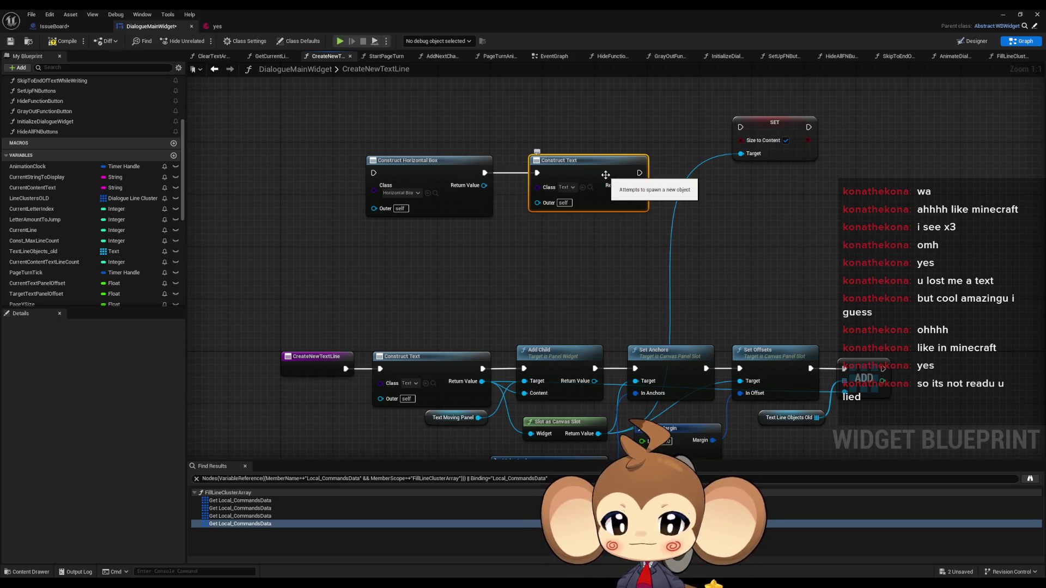
mouse_move(643, 241)
left_mouse_down()
mouse_move(581, 221)
mouse_move(595, 183)
left_mouse_up()
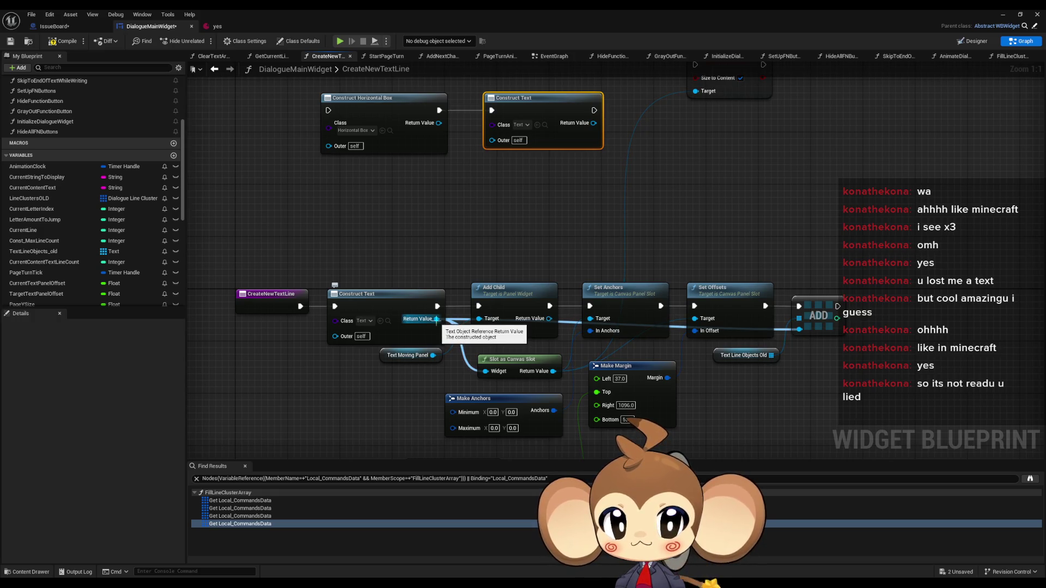
Duplicate Add Child and Text Moving Panel, wiring the horizontal box's exec into the new Add Child.
left_click(512, 289)
left_click(380, 352, "ctrl")
left_click_drag(380, 353, 405, 364)
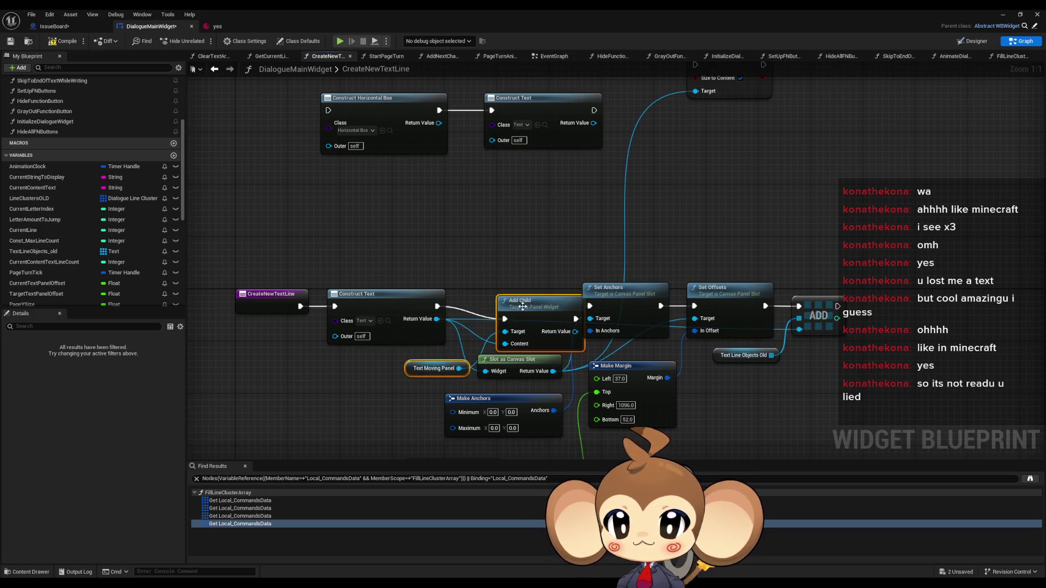
left_click_drag(522, 307, 500, 294)
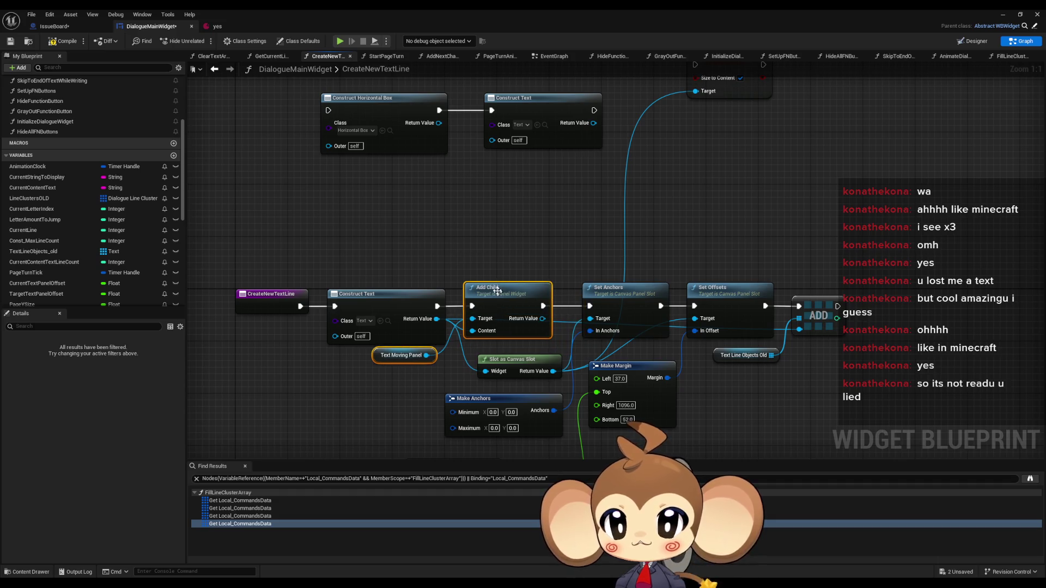
key("ctrl+d")
left_click_drag(471, 181, 438, 110)
left_click_drag(512, 98, 727, 131)
left_click_drag(512, 175, 518, 106)
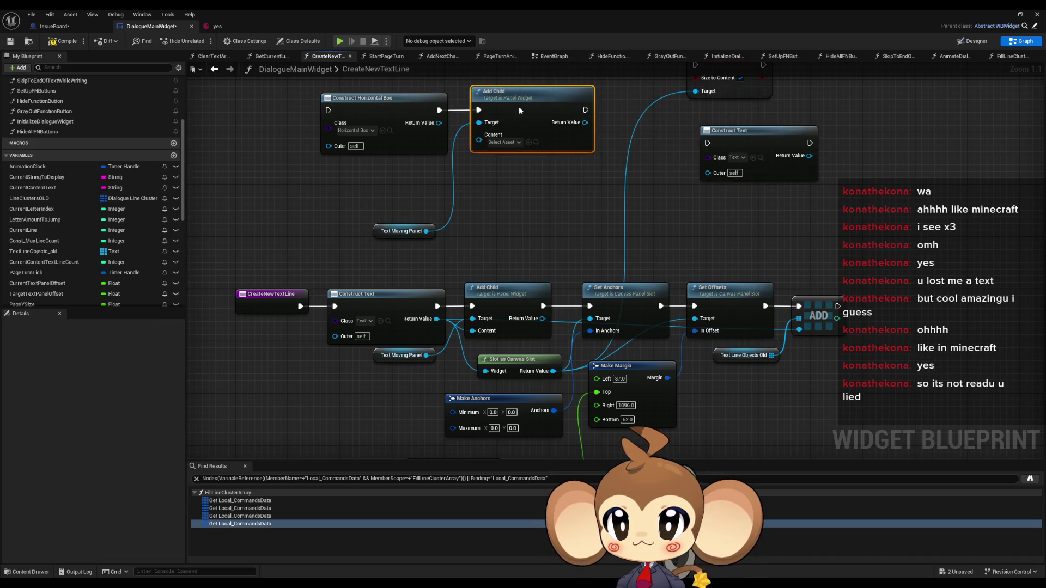
mouse_move(403, 244)
left_mouse_down()
mouse_move(424, 154)
mouse_move(467, 142)
mouse_move(473, 152)
left_mouse_up()
left_click_drag(536, 207, 470, 209)
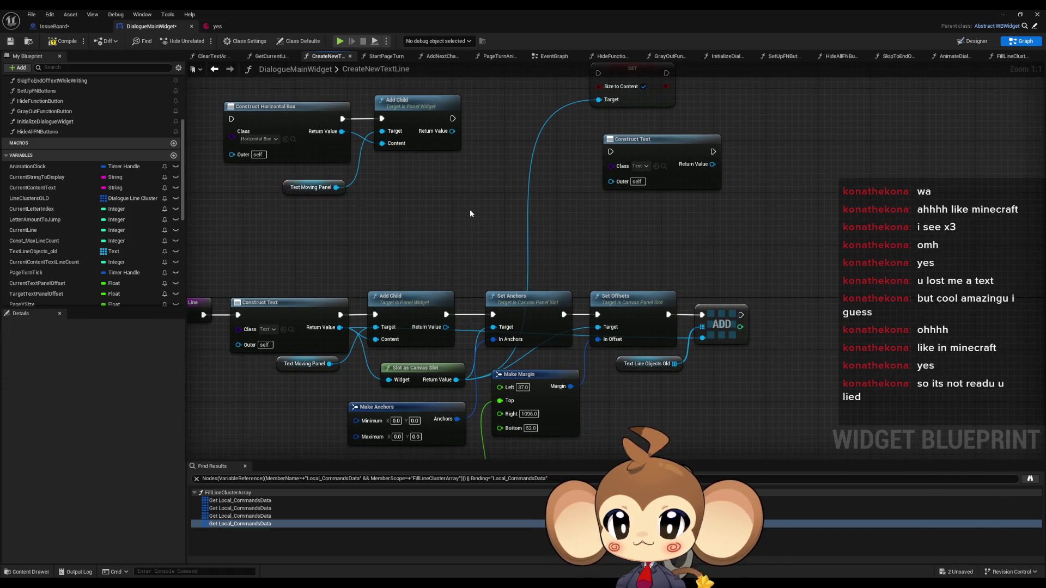
left_click_drag(446, 343, 457, 353)
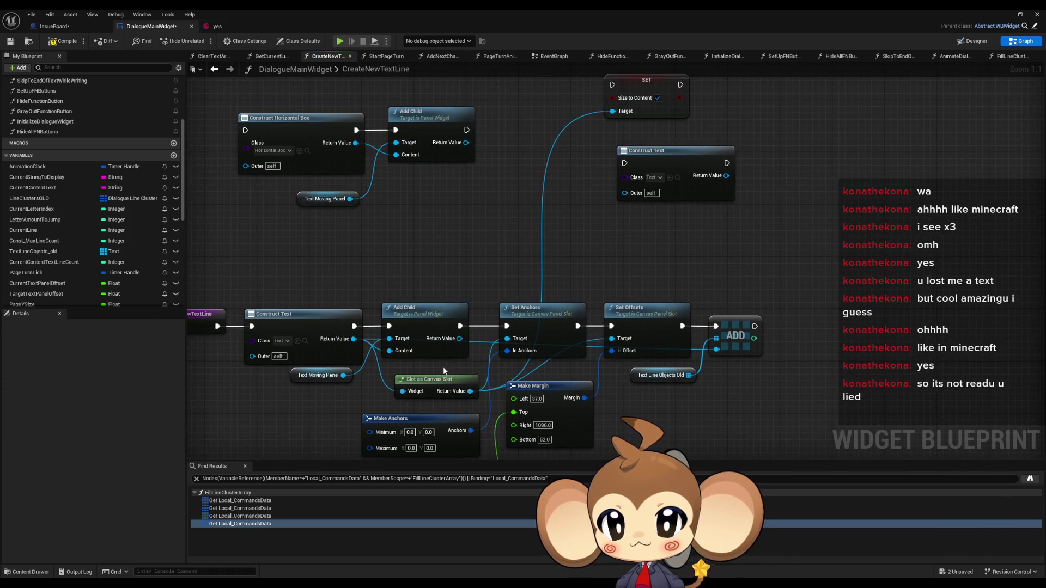
Review the Set Anchors, Set Offsets and margin calculation nodes further down.
left_click(544, 309)
left_click_drag(544, 309, 558, 214)
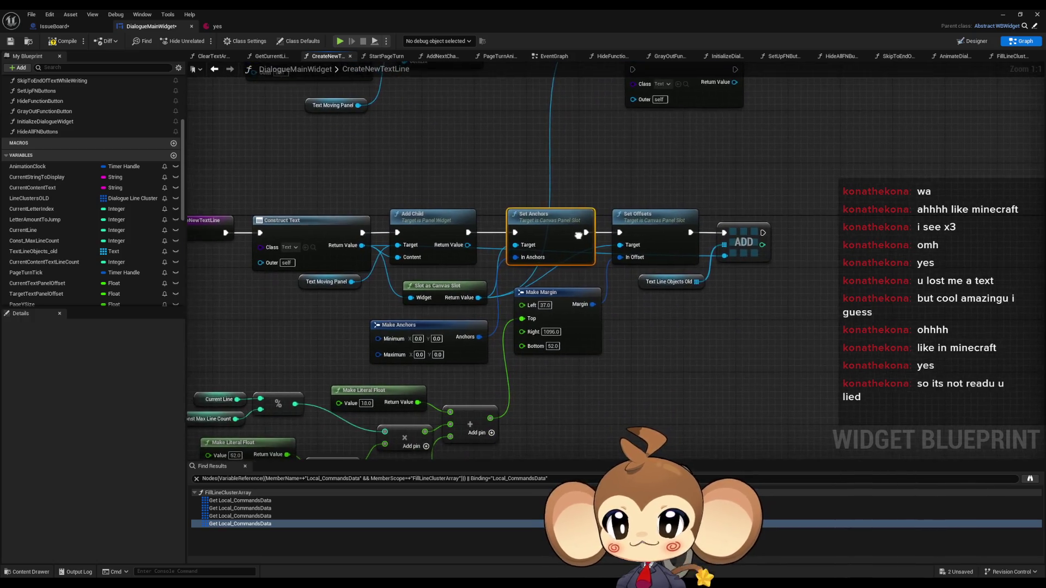
left_click(668, 222)
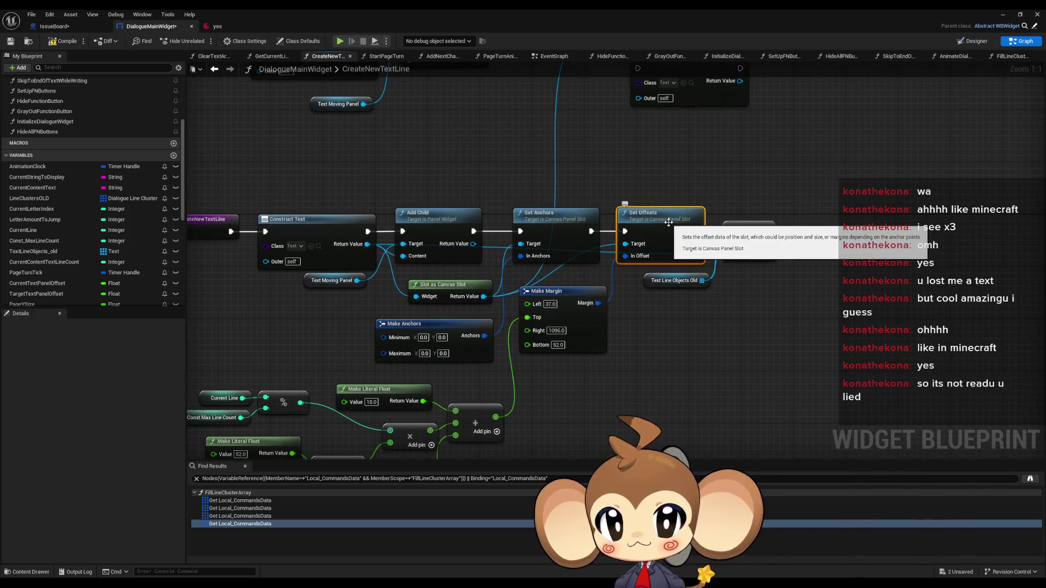
mouse_move(680, 275)
left_mouse_down()
mouse_move(749, 213)
mouse_move(735, 236)
left_mouse_up()
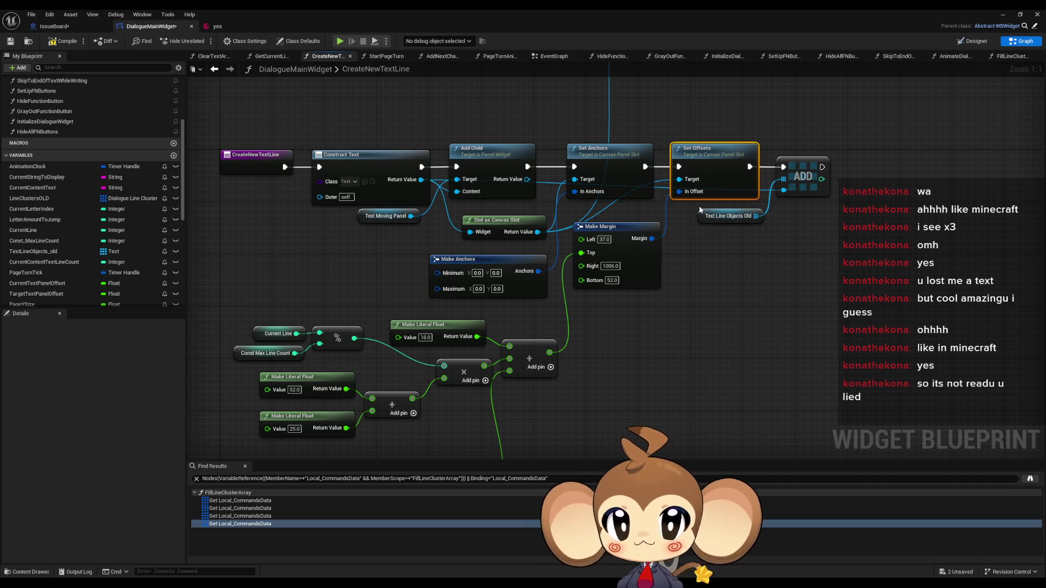
Look over the new nodes in CreateNewTextLine, then switch to the Designer view.
mouse_move(706, 209)
left_mouse_down()
mouse_move(721, 238)
mouse_move(652, 207)
left_mouse_up()
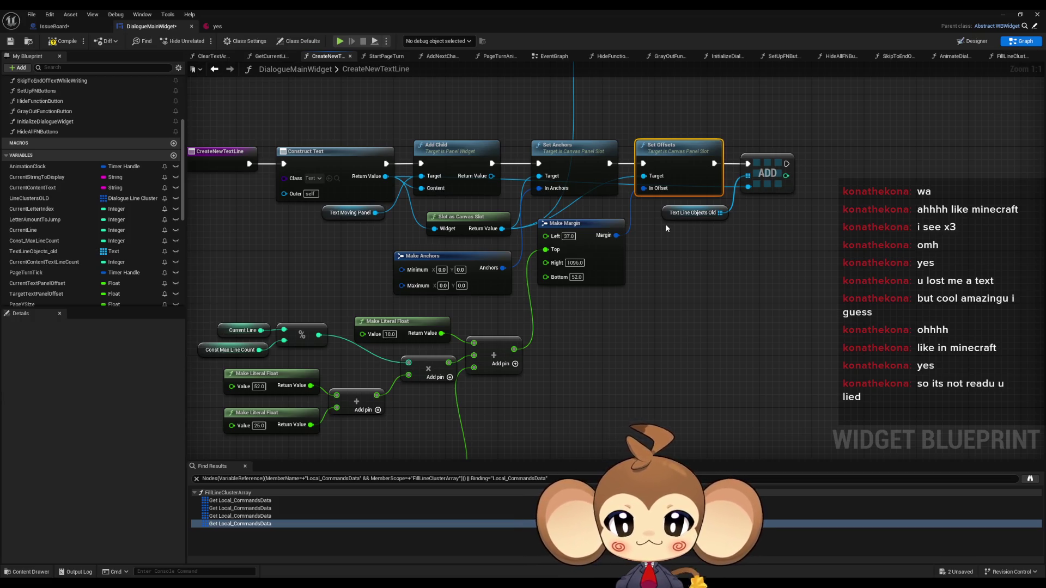
scroll(665, 224, "down", 4)
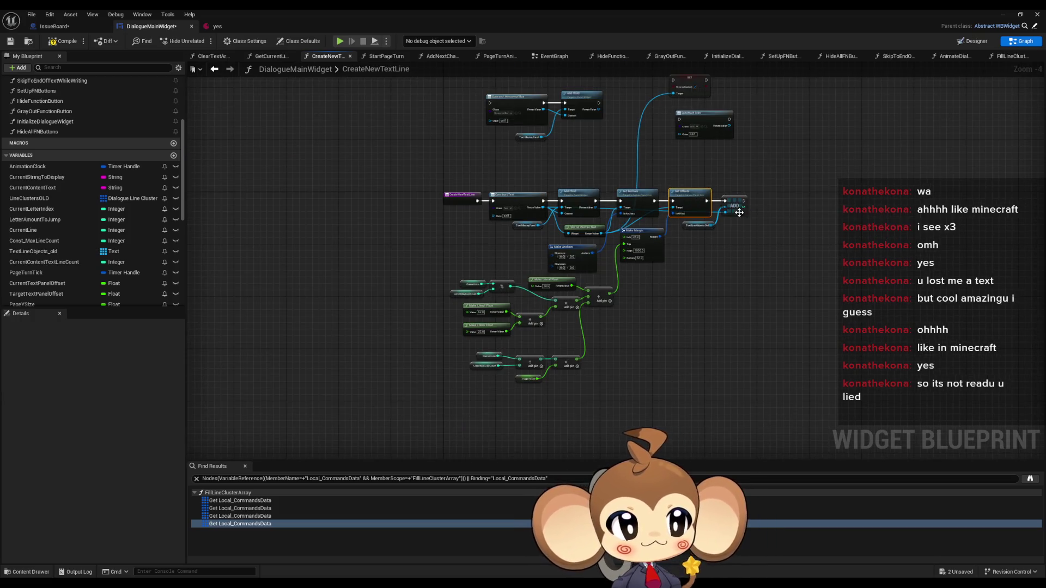
scroll(692, 196, "up", 3)
left_click_drag(685, 185, 686, 277)
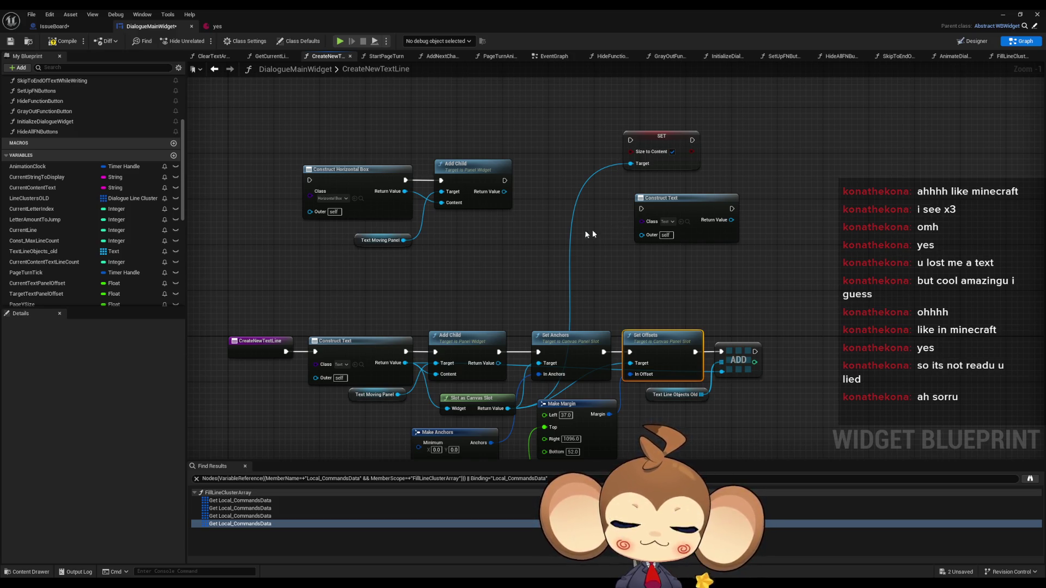
left_click_drag(592, 229, 631, 219)
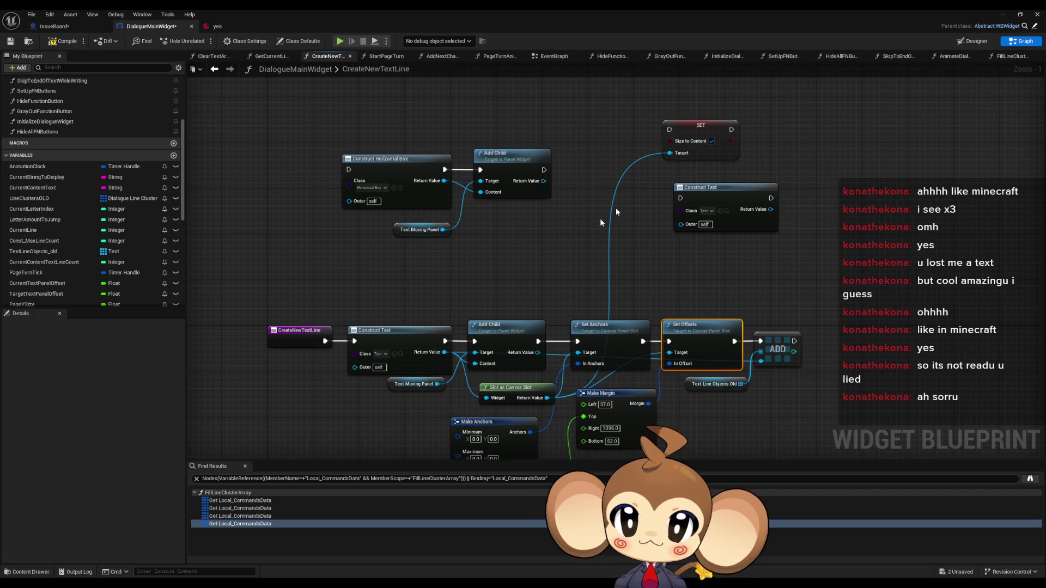
left_click(974, 41)
scroll(490, 338, "up", 5)
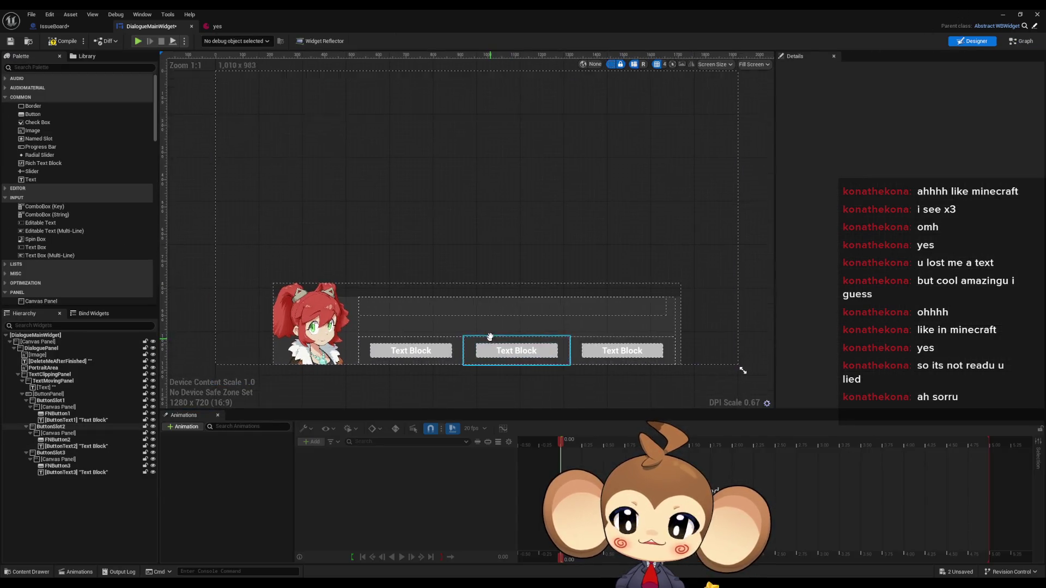
Inspect the Details of the text widget, TextMovingPanel and its parent TextClippingPanel.
left_click(369, 236)
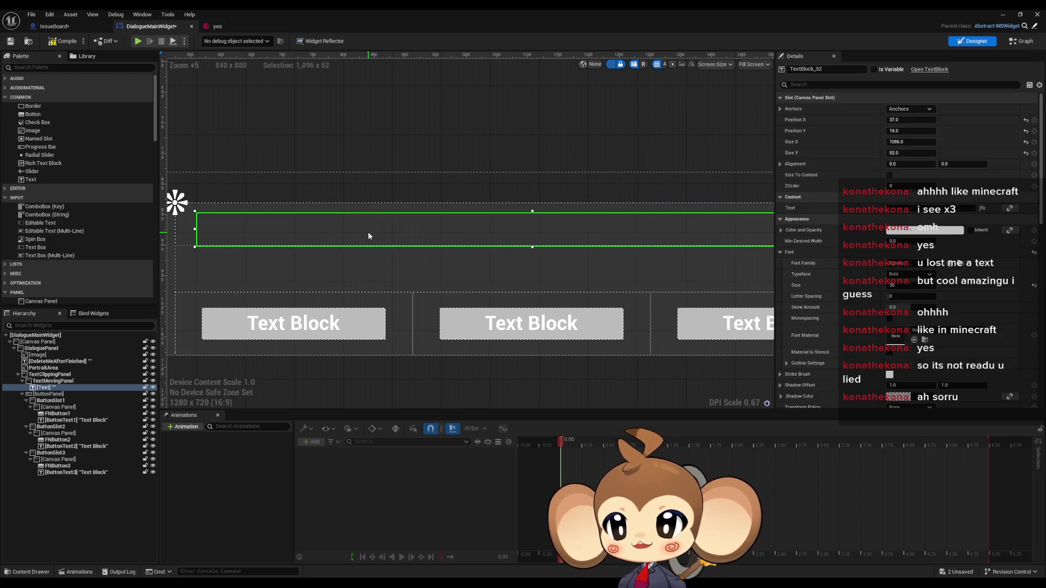
left_click(63, 382)
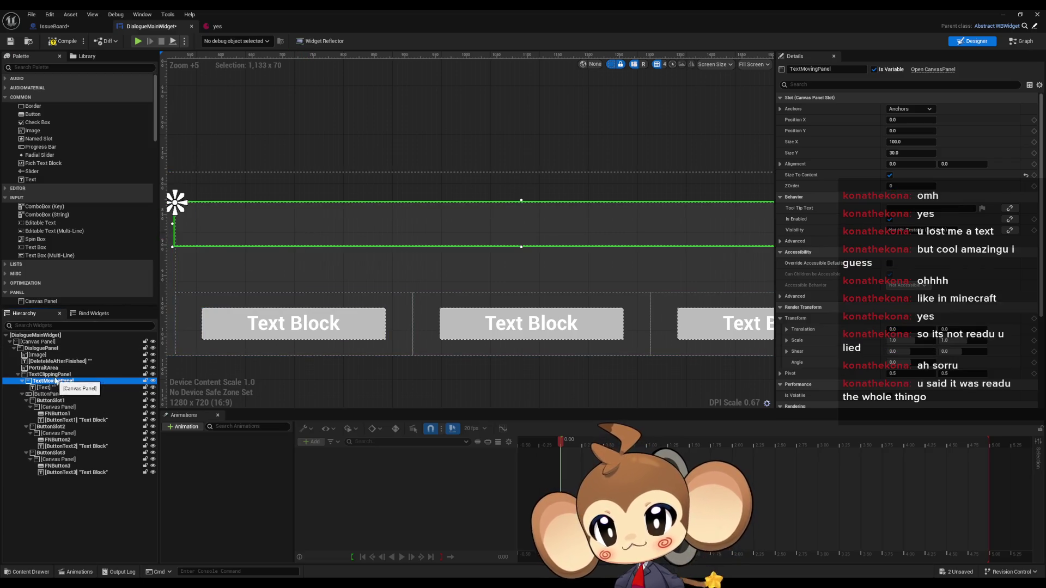
left_click(67, 377)
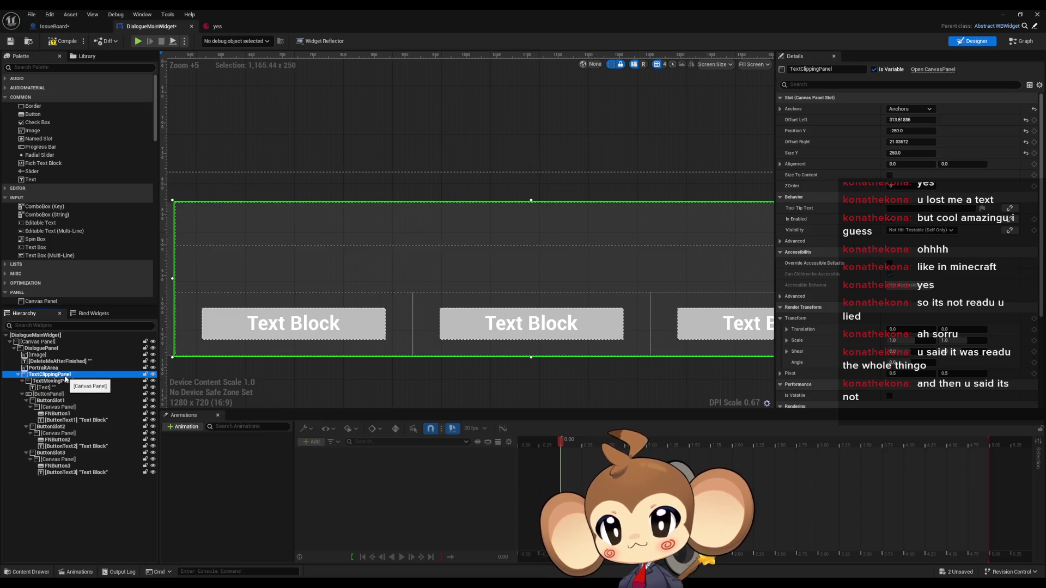
left_click(65, 381)
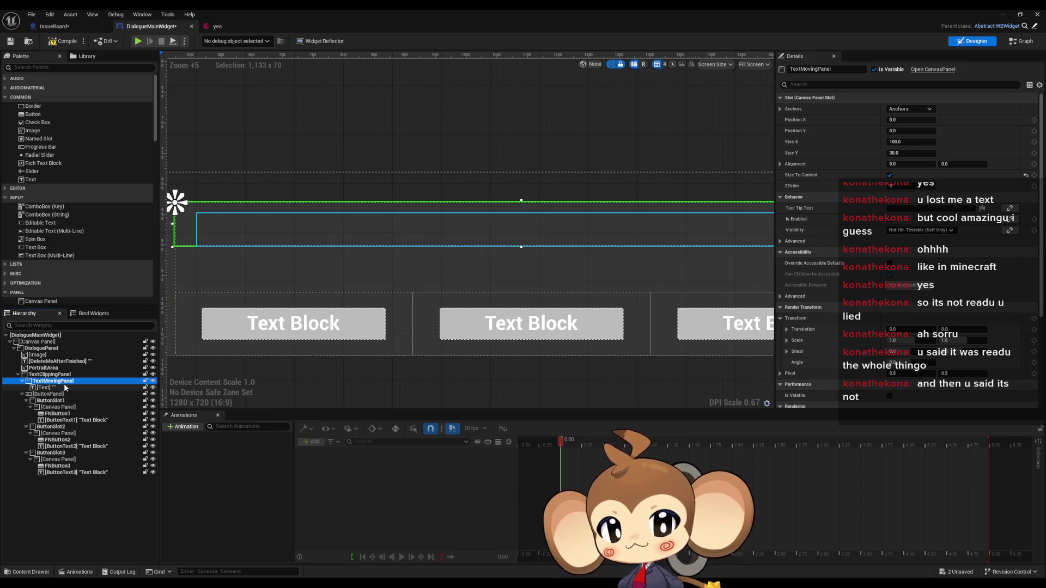
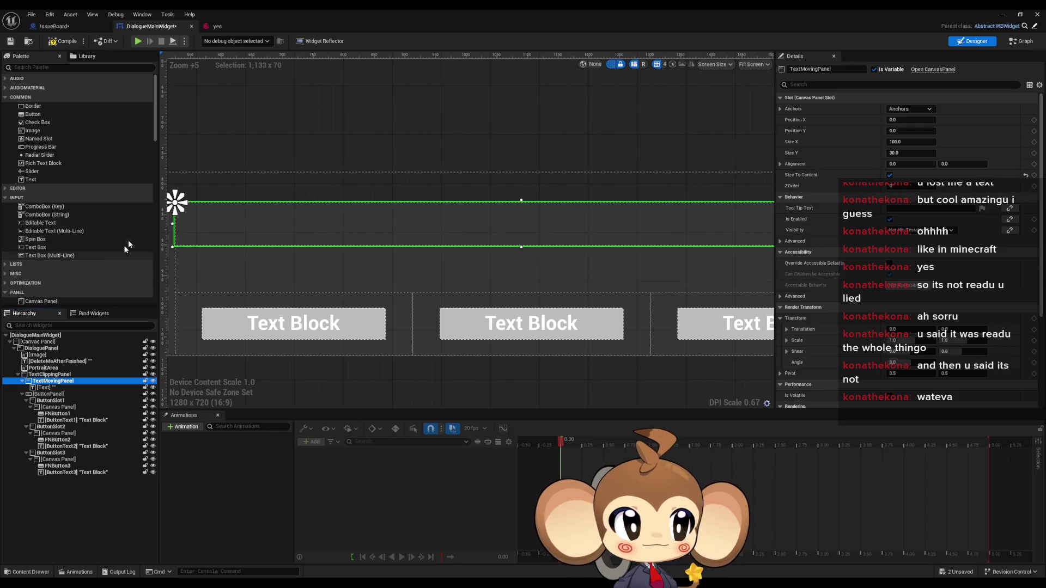
Bring the portrait area into view and inspect TextClippingPanel, TextMovingPanel and its Text block.
scroll(537, 218, "down", 1)
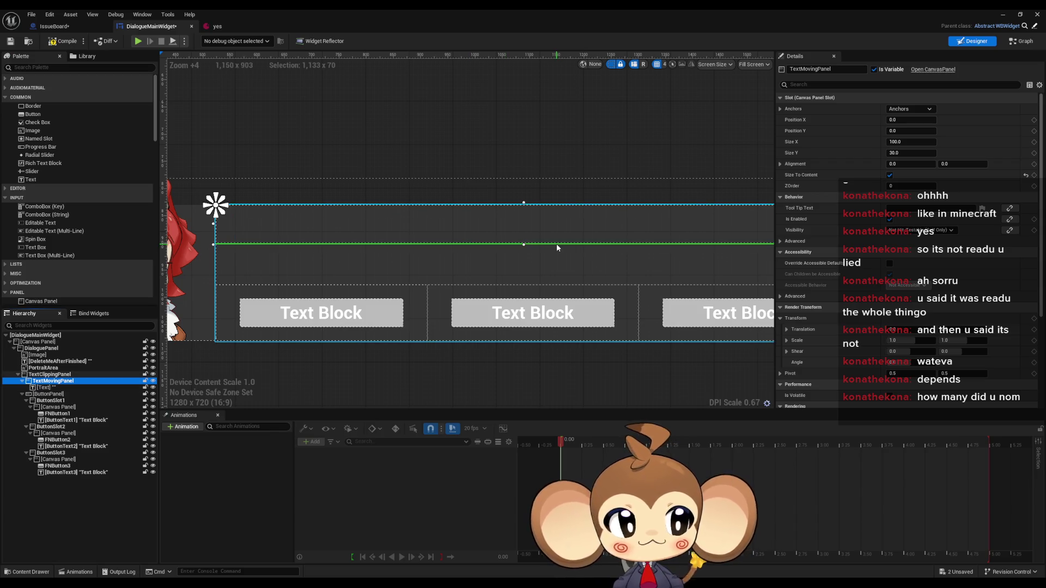
left_click_drag(557, 243, 511, 250)
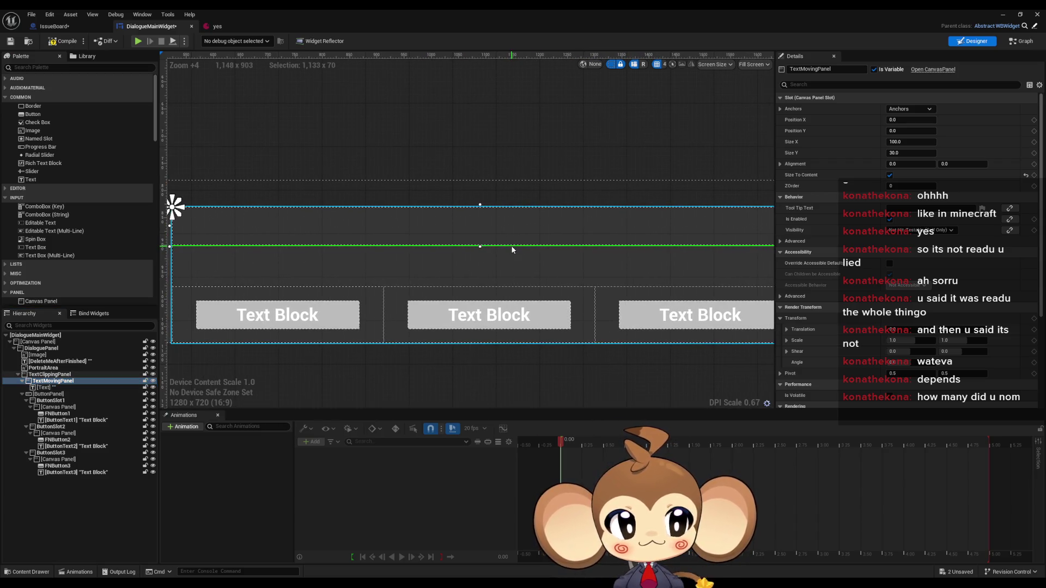
mouse_move(652, 252)
left_mouse_down()
mouse_move(511, 257)
mouse_move(316, 322)
mouse_move(419, 338)
left_mouse_up()
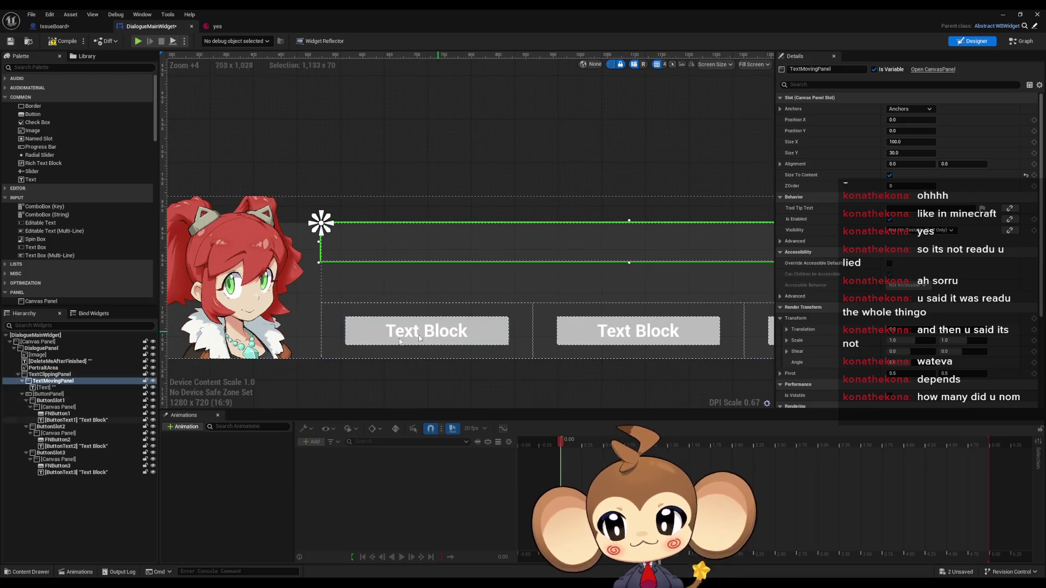
left_click(55, 375)
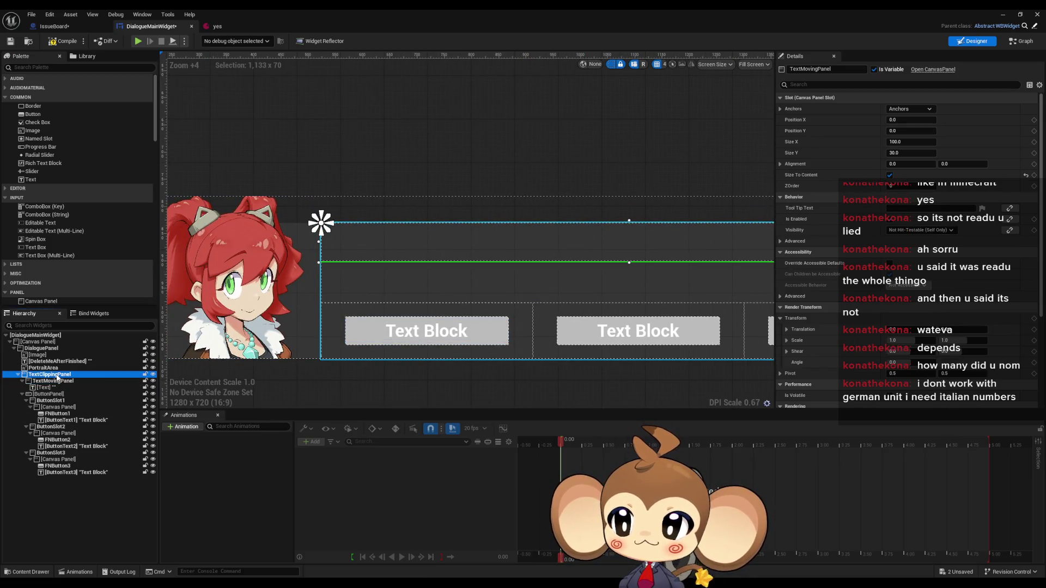
left_click(57, 381)
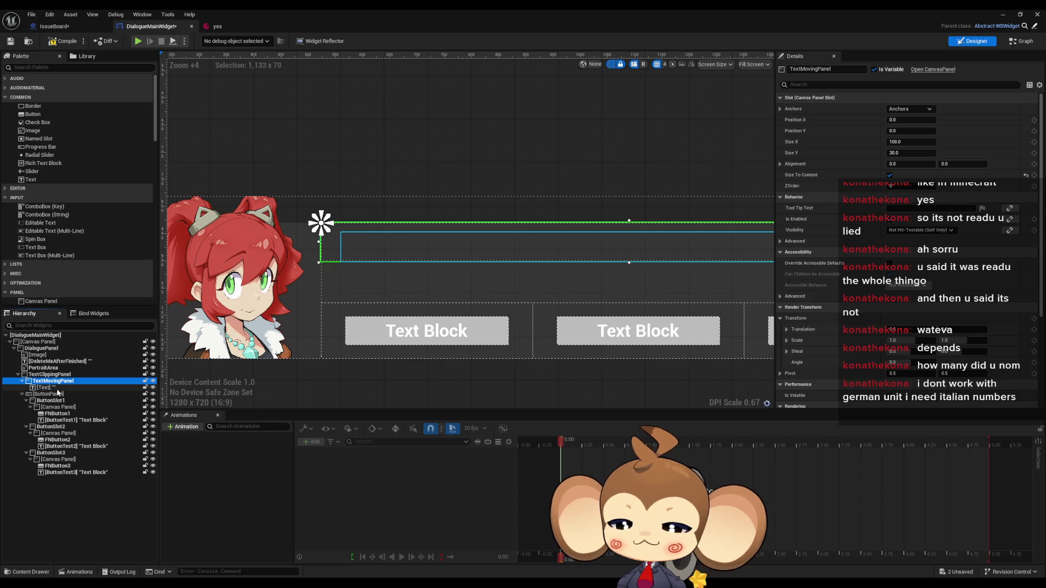
left_click(57, 388)
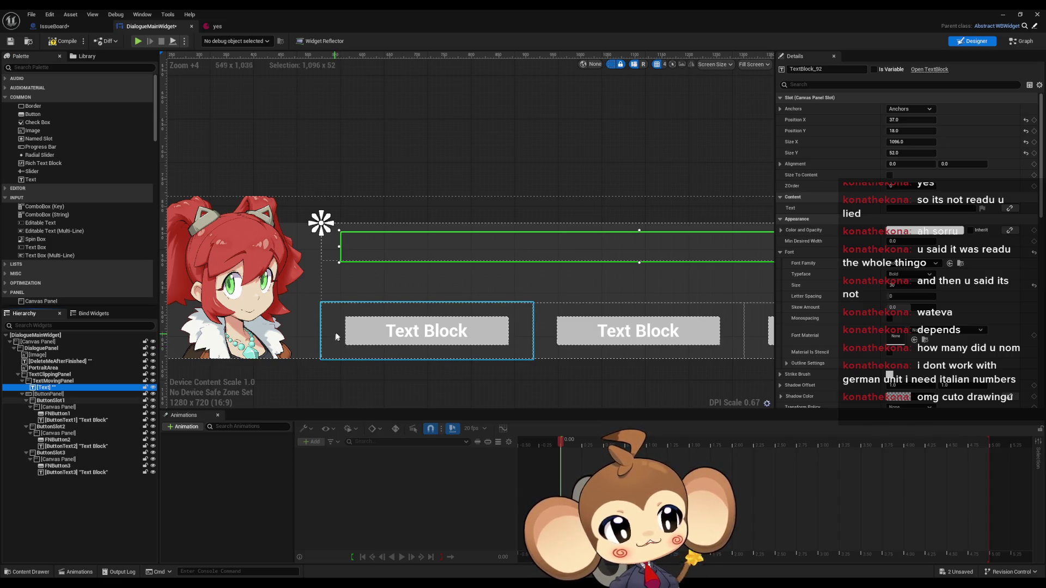
Zoom out to frame the whole dialogue panel and reselect TextMovingPanel to view its settings.
scroll(283, 300, "up", 4)
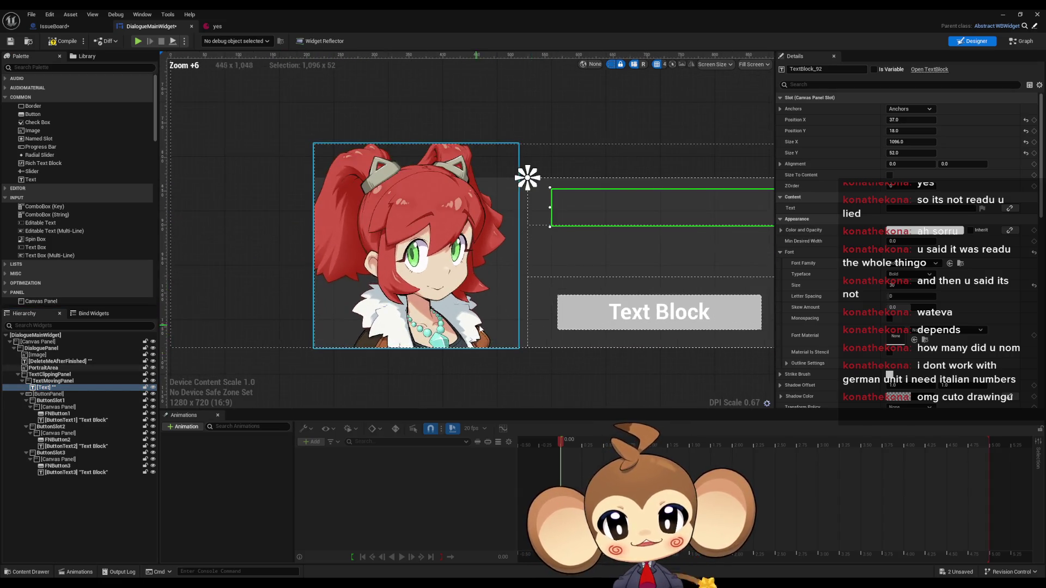
left_click_drag(568, 377, 576, 379)
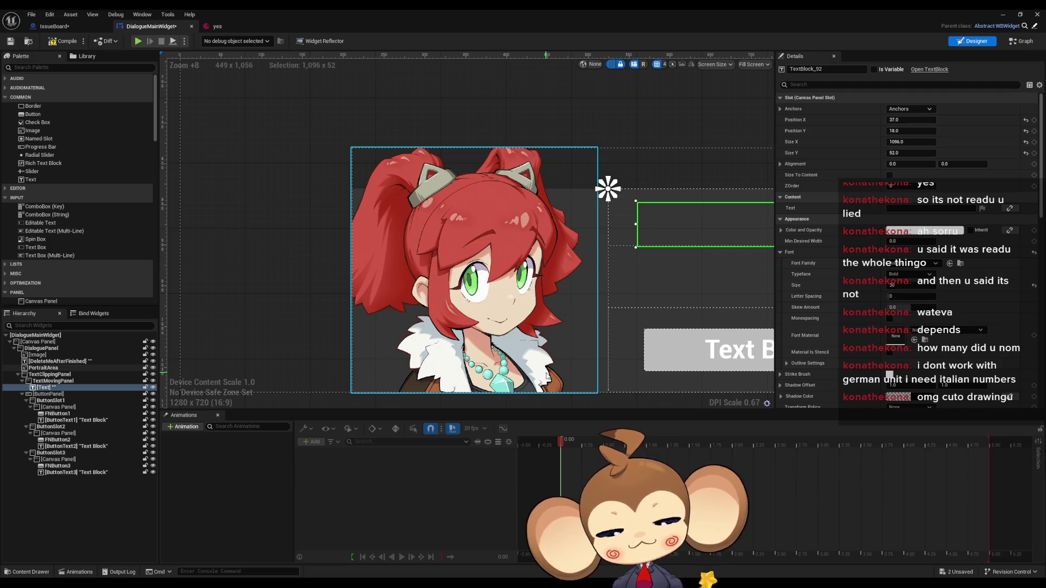
scroll(588, 308, "down", 2)
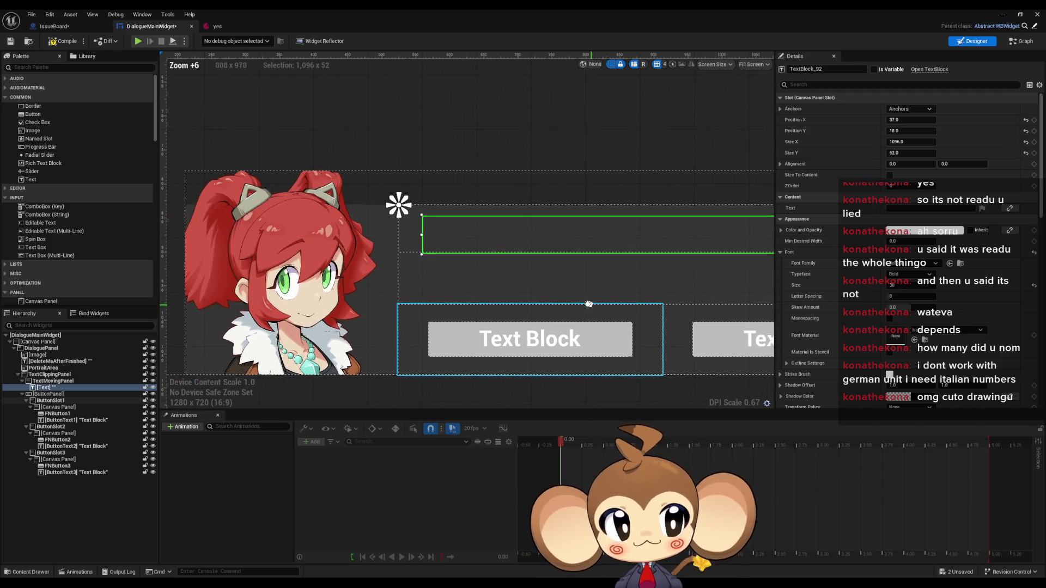
left_click_drag(588, 304, 578, 307)
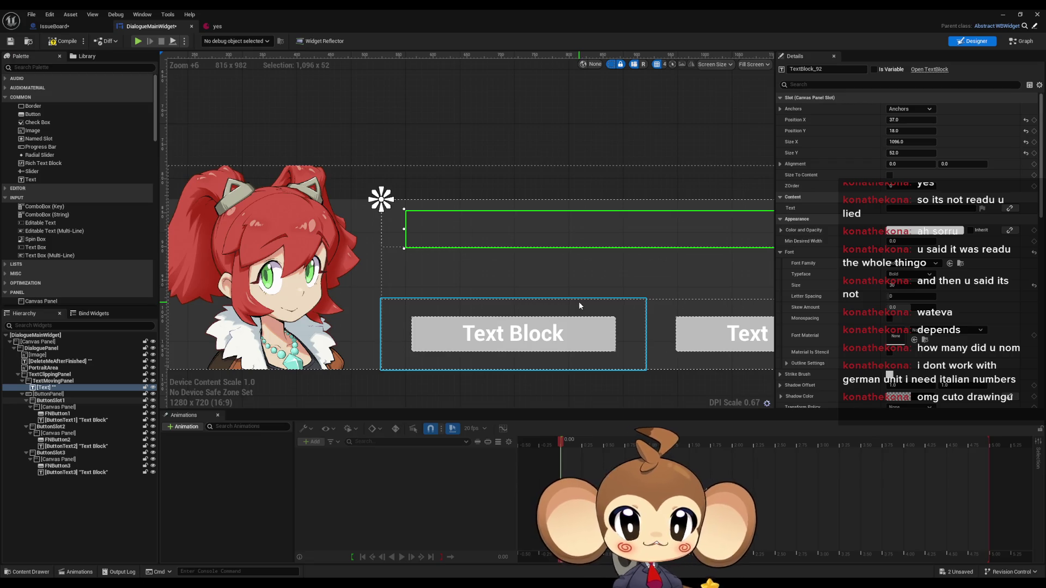
left_click_drag(479, 266, 479, 277)
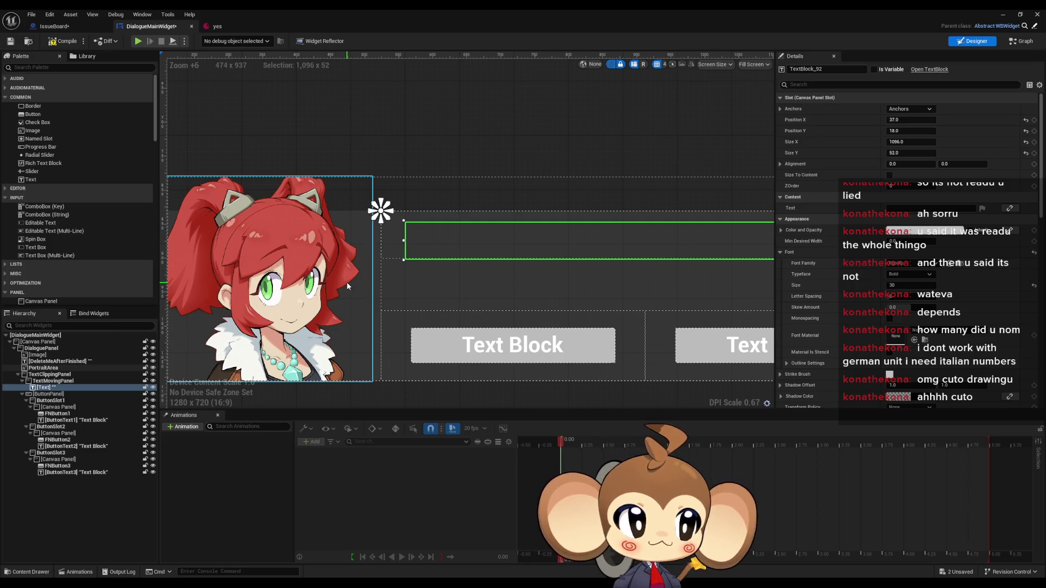
left_click_drag(517, 279, 491, 286)
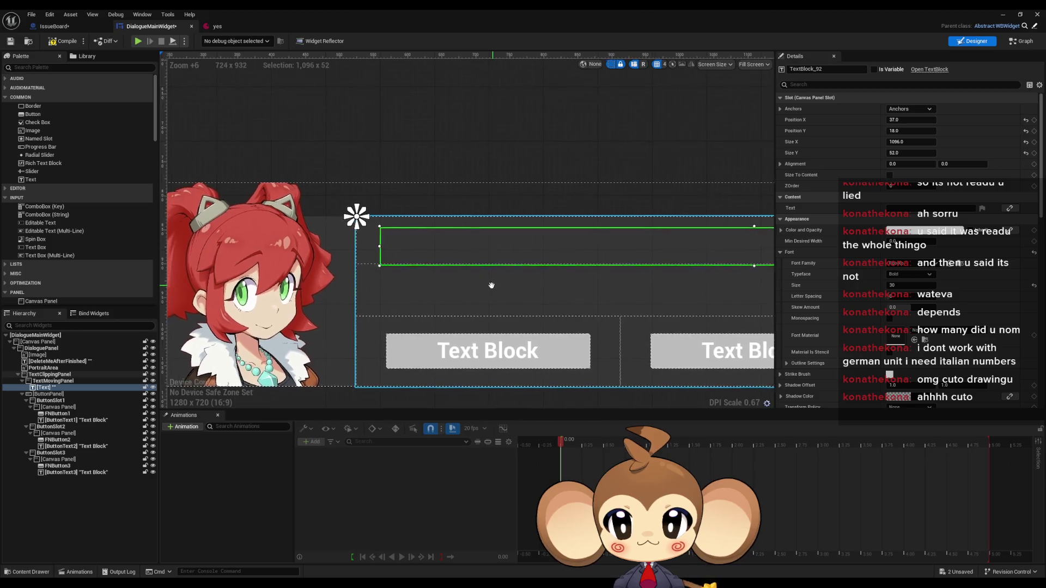
scroll(491, 285, "down", 1)
left_click_drag(553, 294, 531, 295)
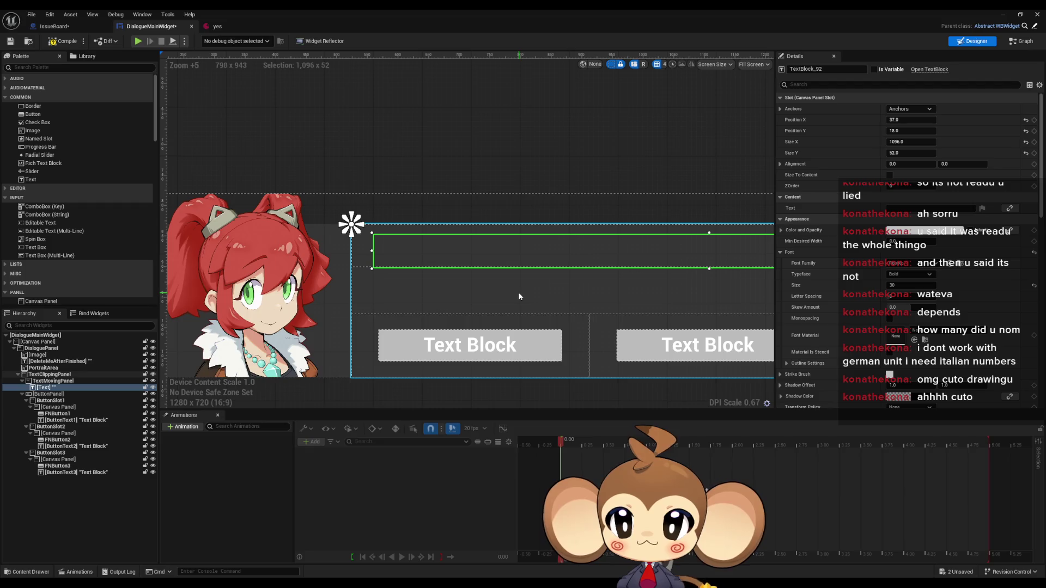
scroll(517, 295, "down", 2)
left_click_drag(536, 280, 487, 284)
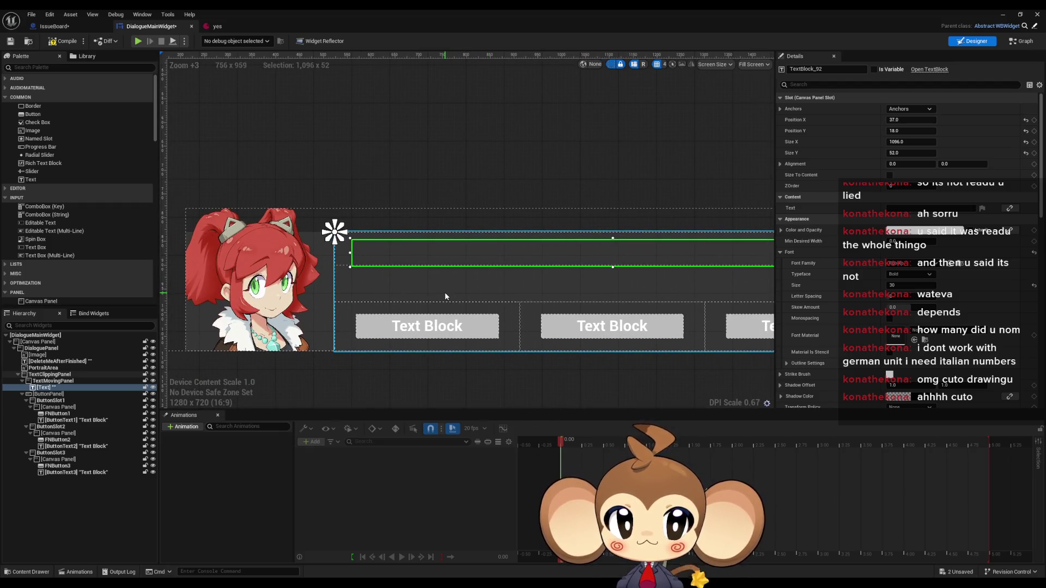
left_click_drag(444, 292, 440, 295)
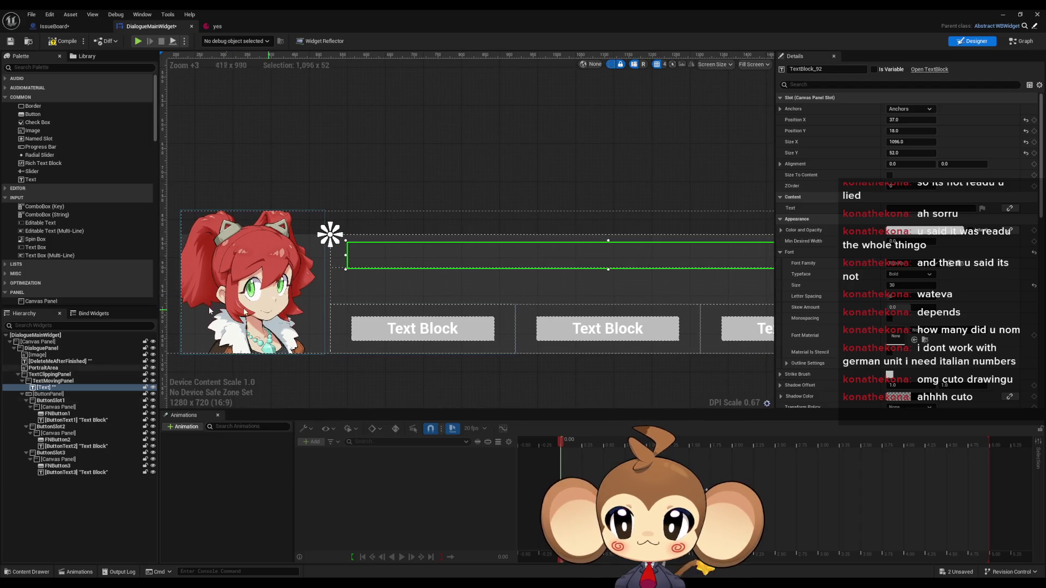
left_click(50, 381)
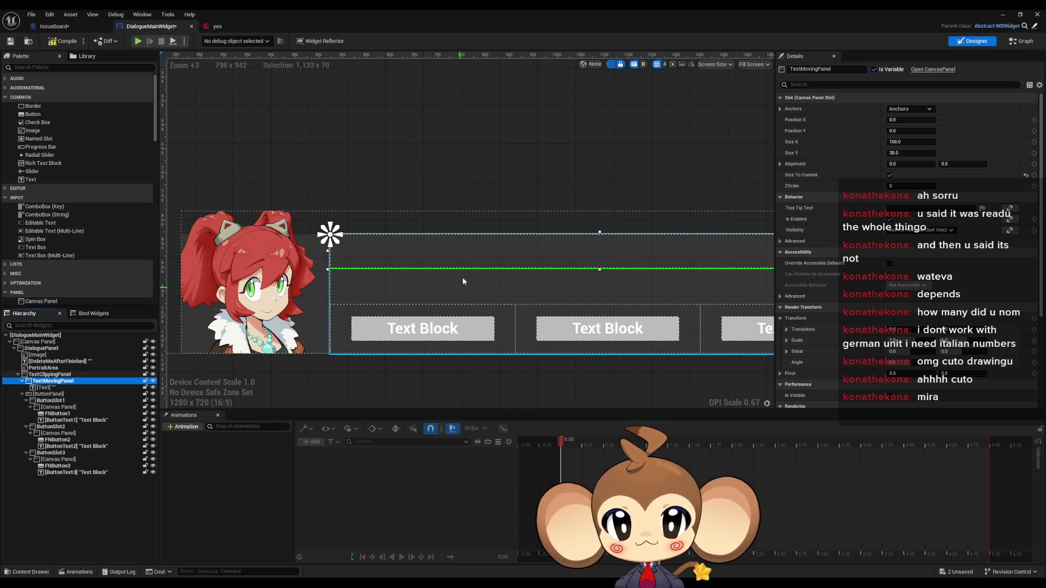
Compare the Text block's size with TextMovingPanel's size in the Hierarchy.
left_click_drag(462, 277, 461, 273)
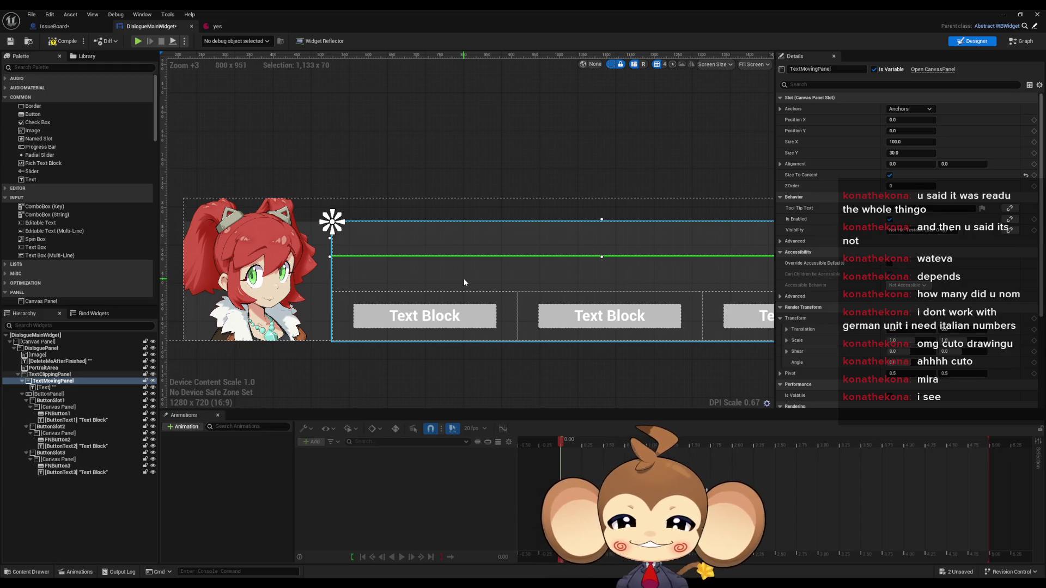
left_click_drag(464, 282, 424, 287)
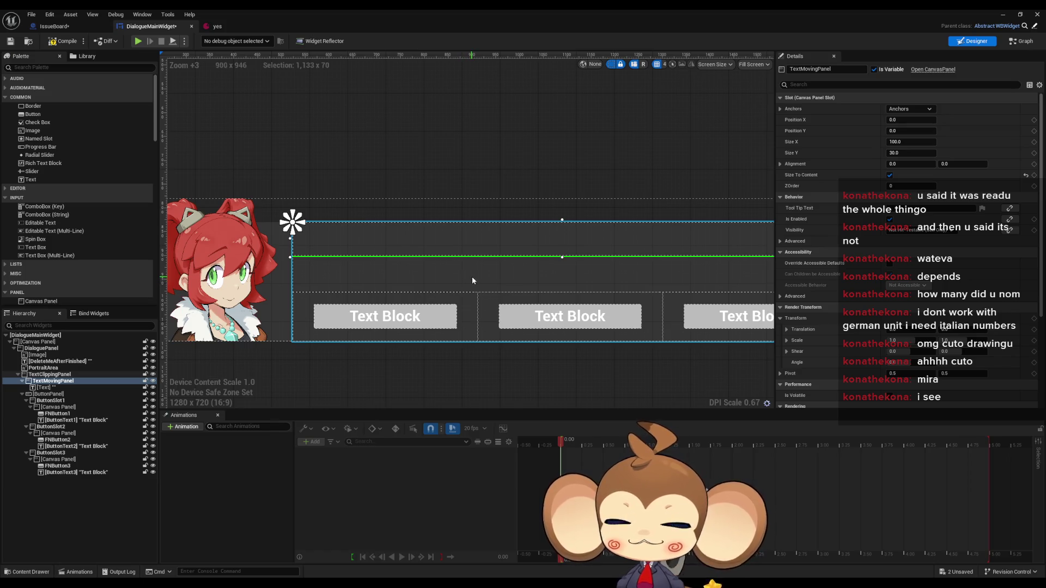
left_click(72, 387)
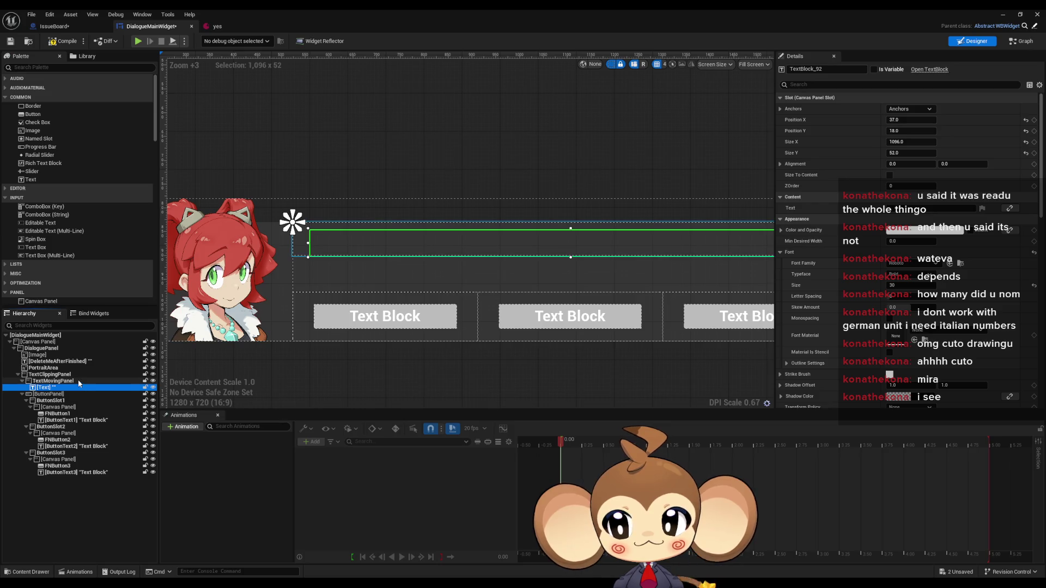
left_click(77, 380)
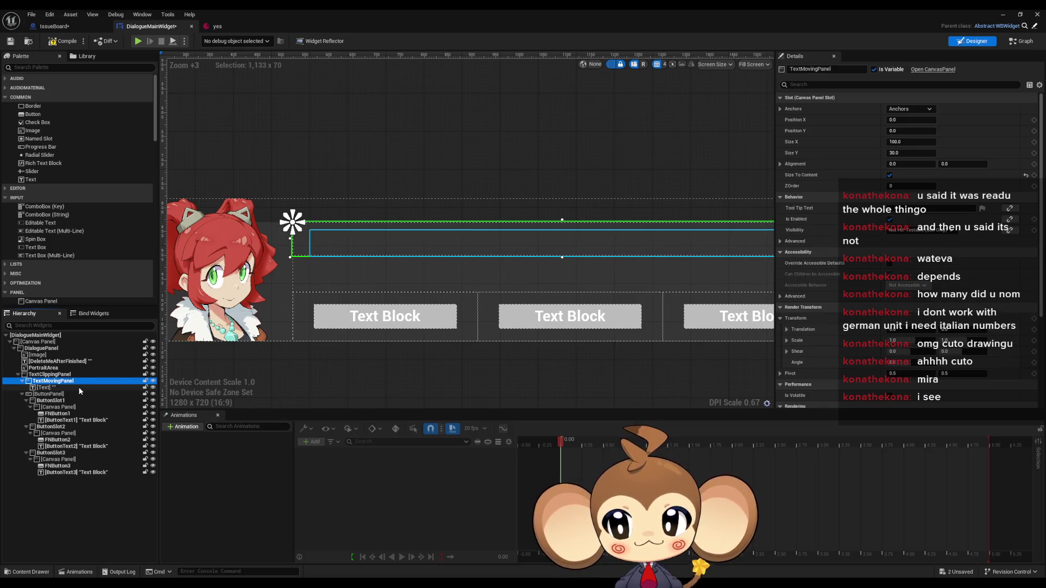
left_click(78, 387)
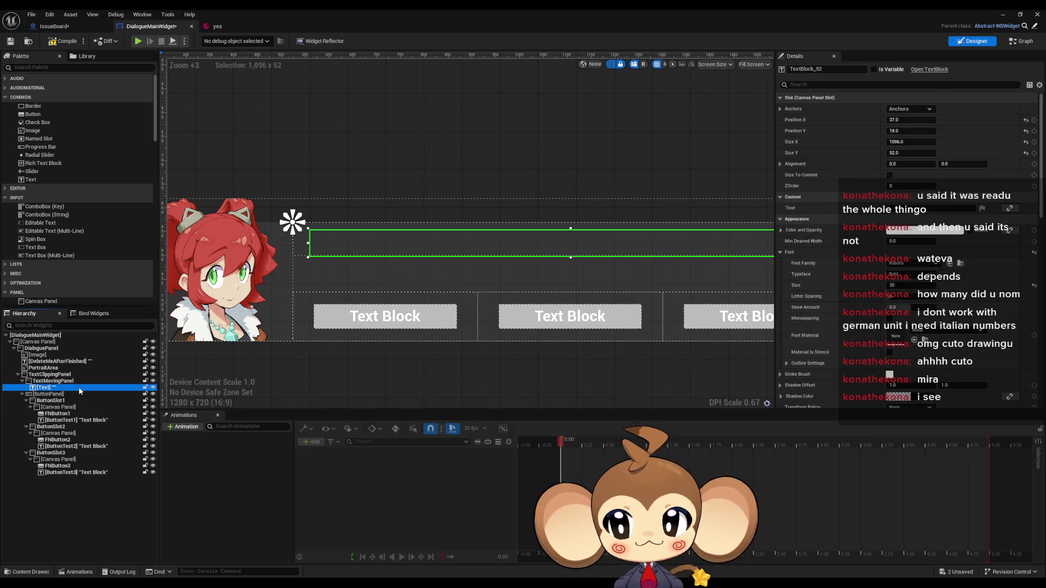
Collapse the ButtonPanel row in the Hierarchy, hiding its button slots.
left_click(22, 393)
left_click(22, 393)
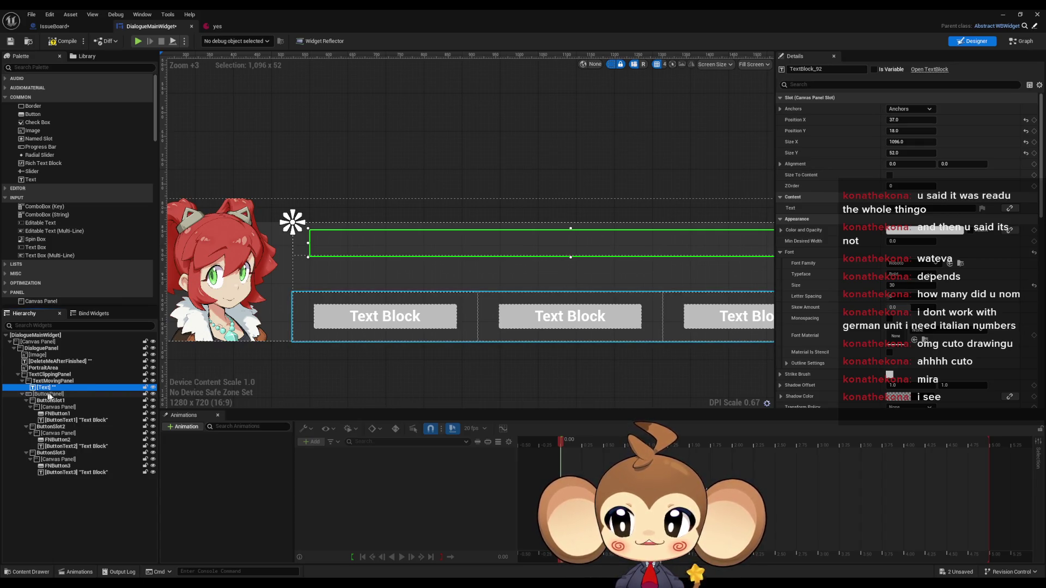
left_click(26, 394)
left_click(23, 394)
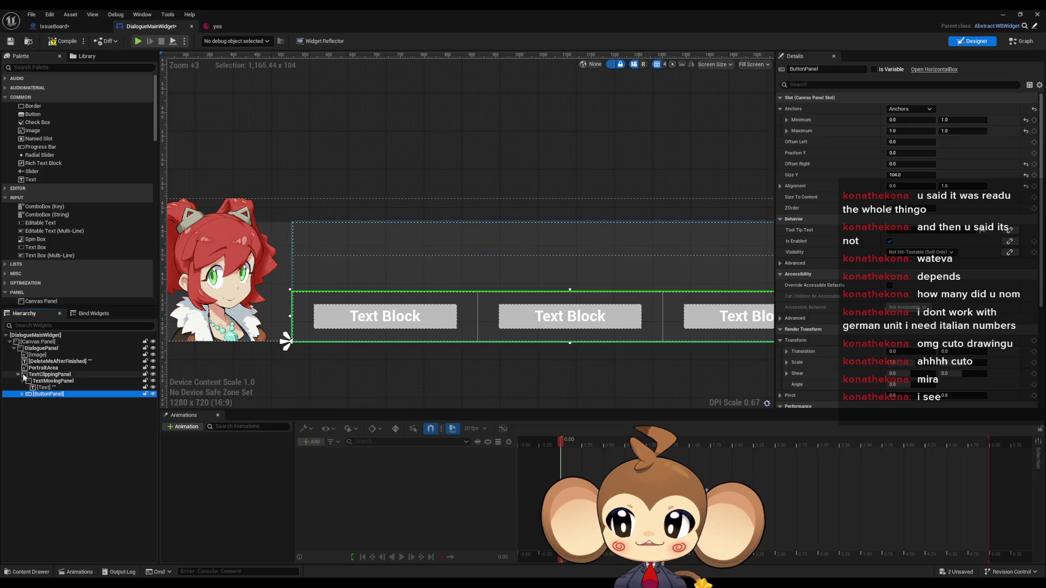
left_click(47, 368)
left_click(49, 355)
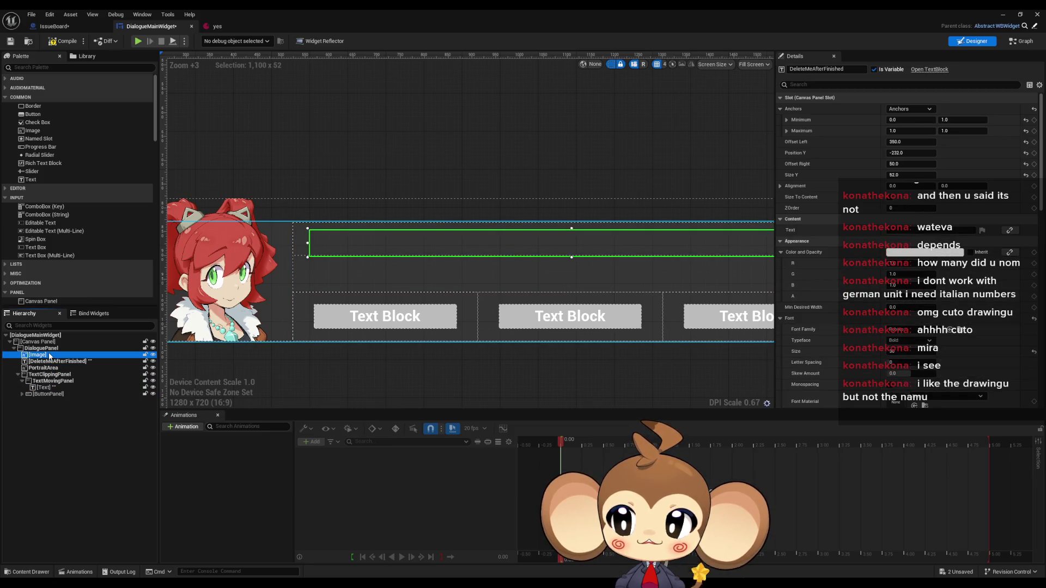
left_click(49, 361)
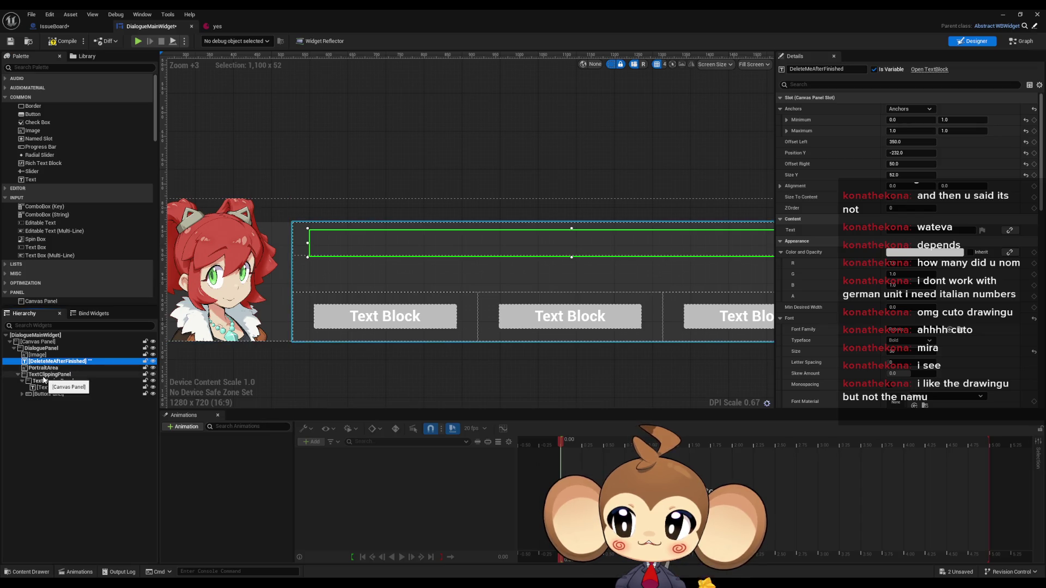
left_click(55, 375)
left_click(54, 381)
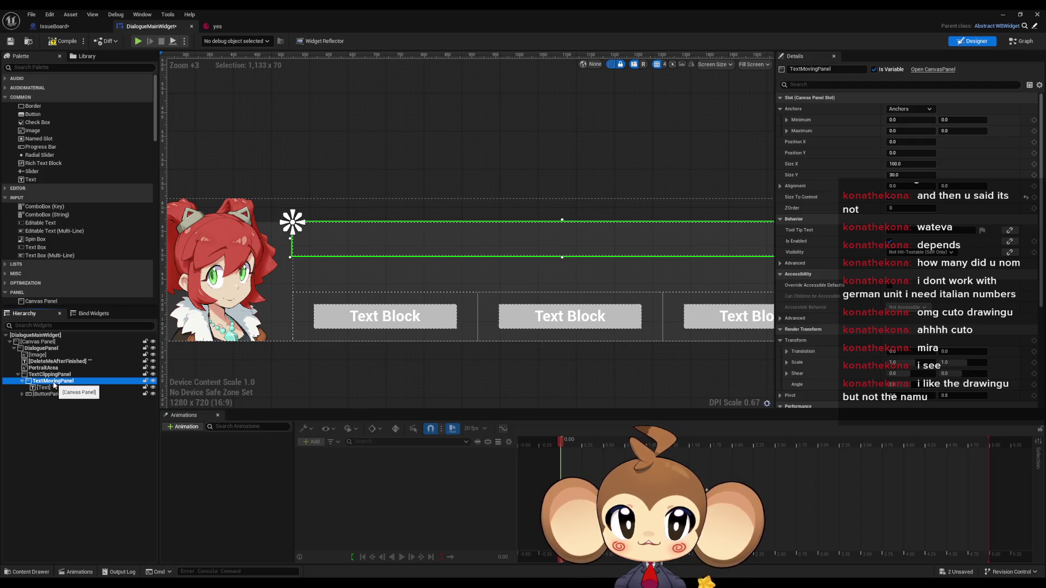
left_click(53, 388)
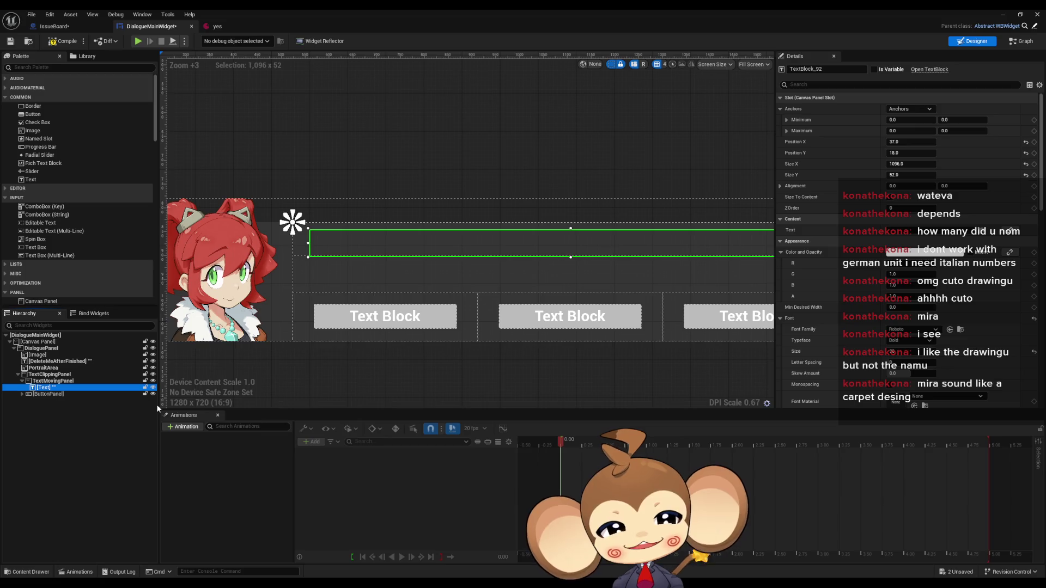
left_click(418, 240)
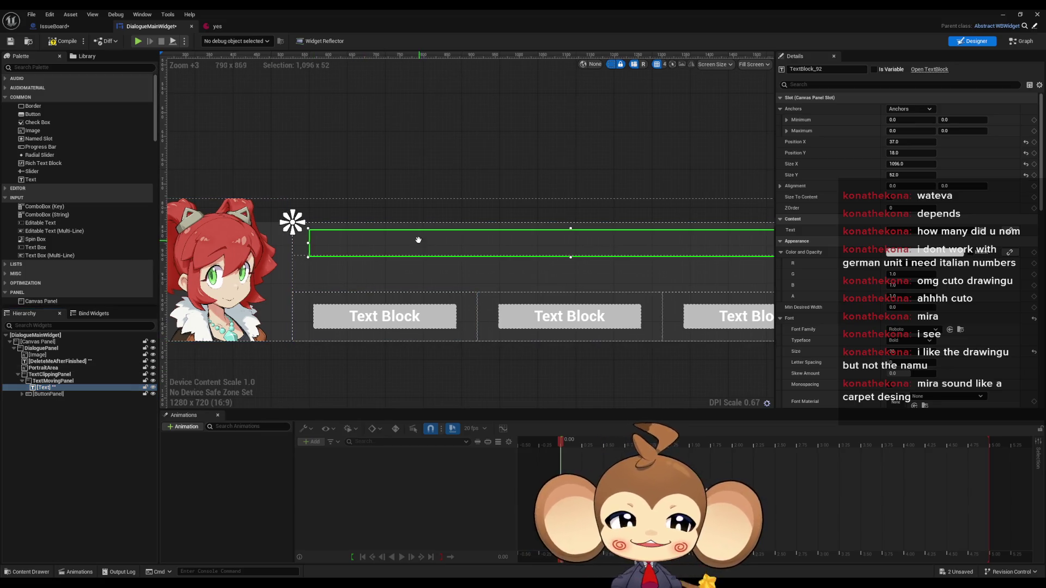
mouse_move(418, 241)
left_mouse_down()
mouse_move(403, 246)
mouse_move(395, 270)
mouse_move(408, 288)
left_mouse_up()
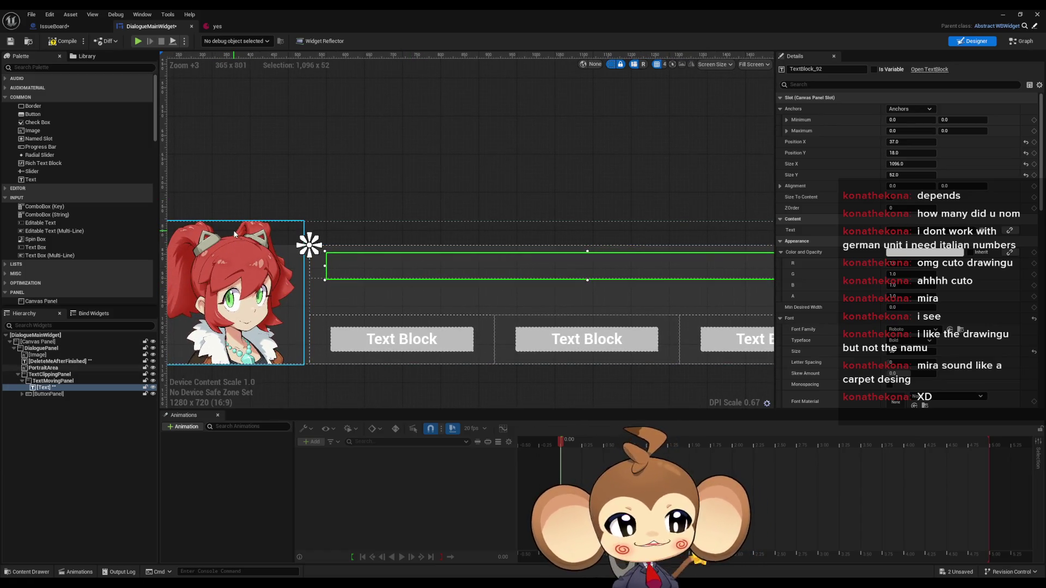
left_click_drag(354, 165, 310, 166)
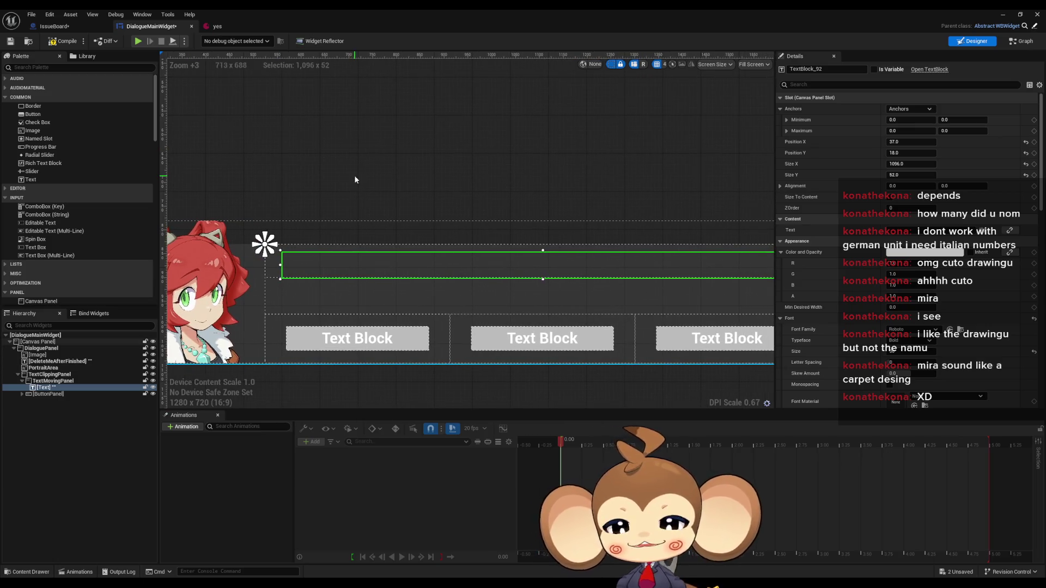
scroll(87, 150, "down", 2)
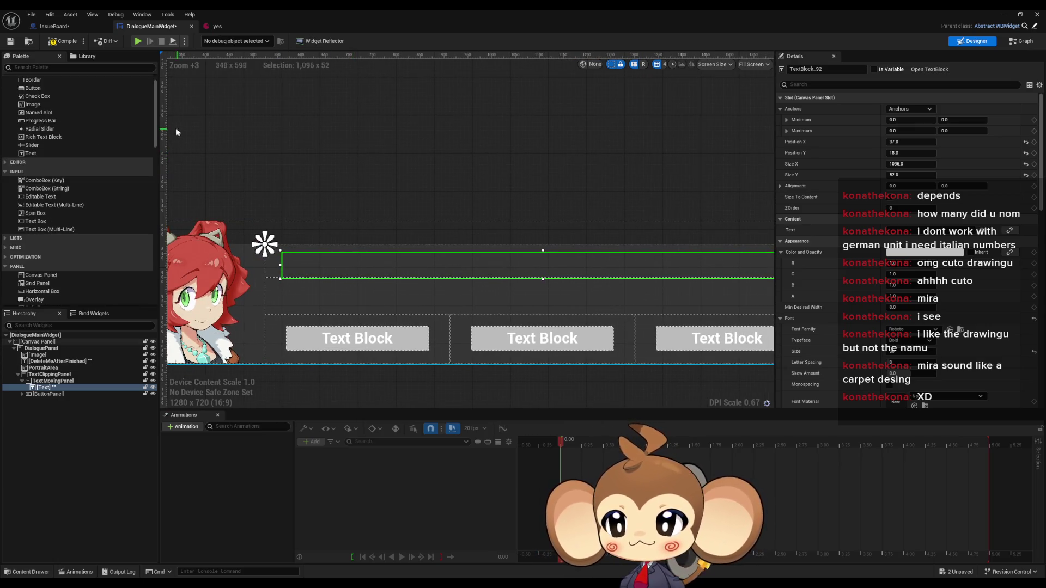
scroll(52, 180, "down", 5)
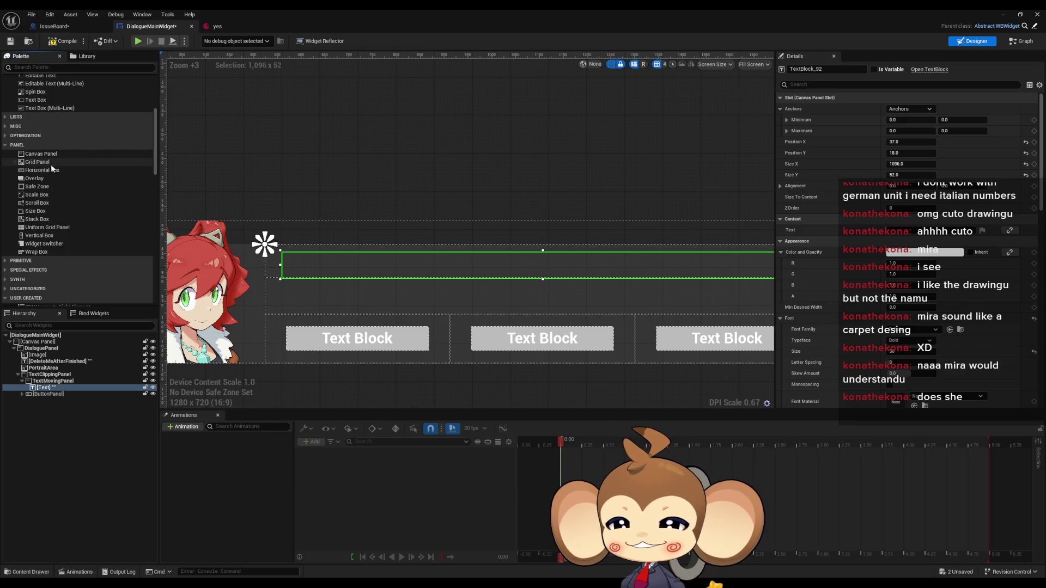
Drop a Horizontal Box from the Palette and reparent it under TextMovingPanel, below the Text block.
left_click_drag(49, 175, 354, 173)
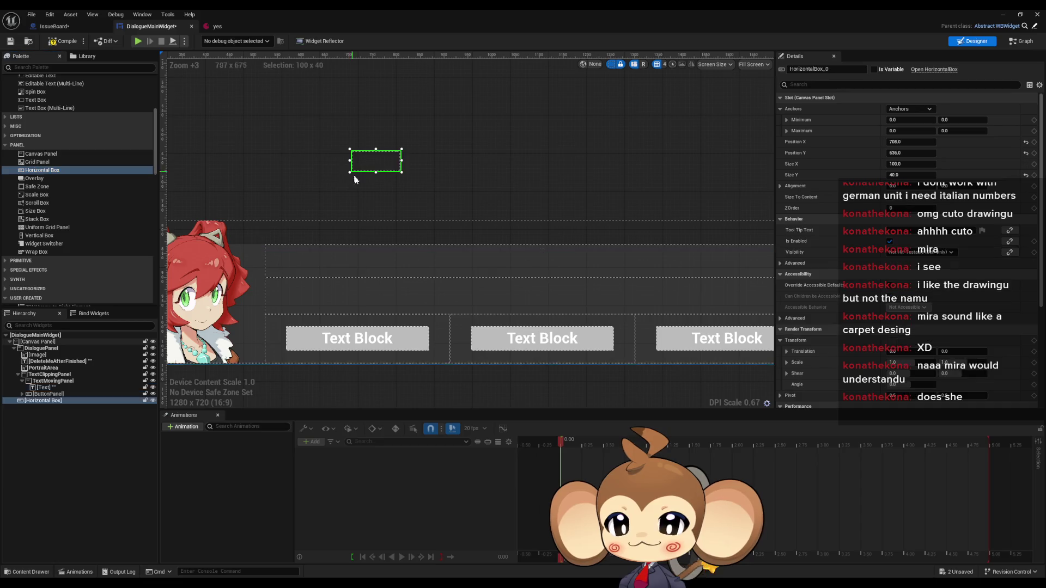
left_click(274, 258)
left_click(53, 381)
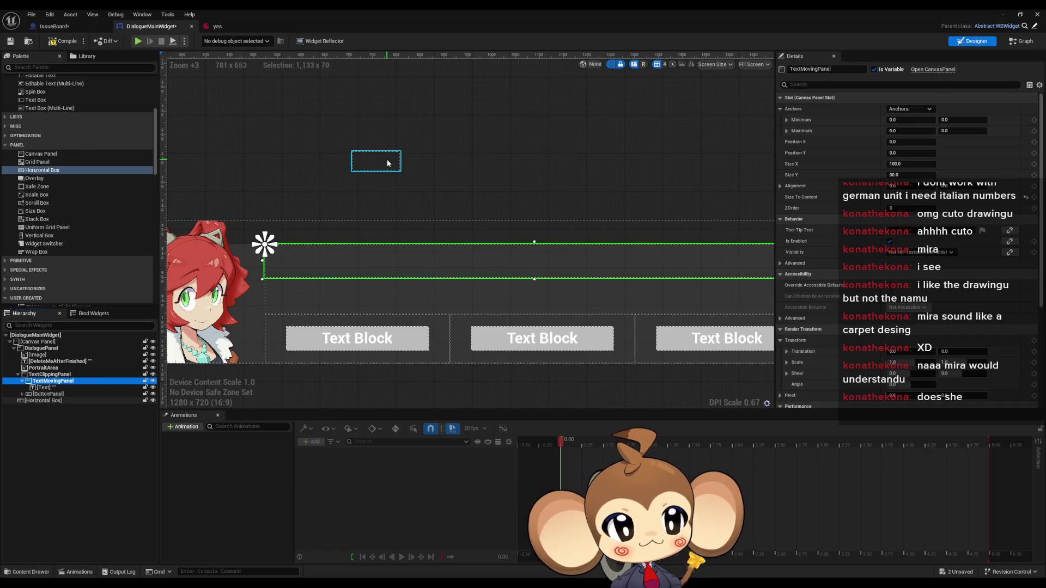
left_click_drag(387, 163, 456, 170)
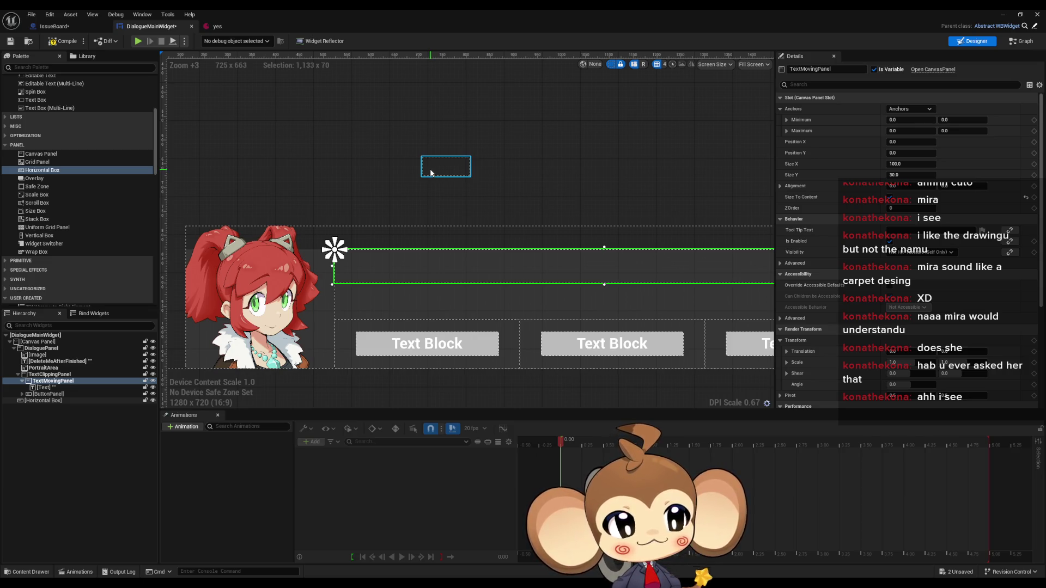
mouse_move(432, 171)
left_mouse_down()
mouse_move(381, 180)
mouse_move(283, 231)
mouse_move(51, 375)
mouse_move(58, 389)
left_mouse_up()
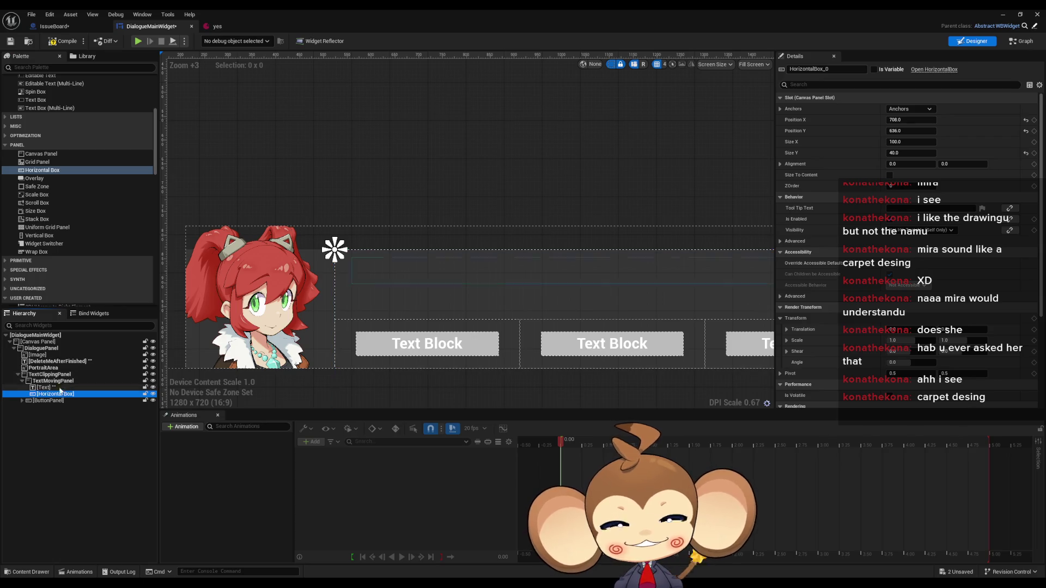
left_click(57, 387)
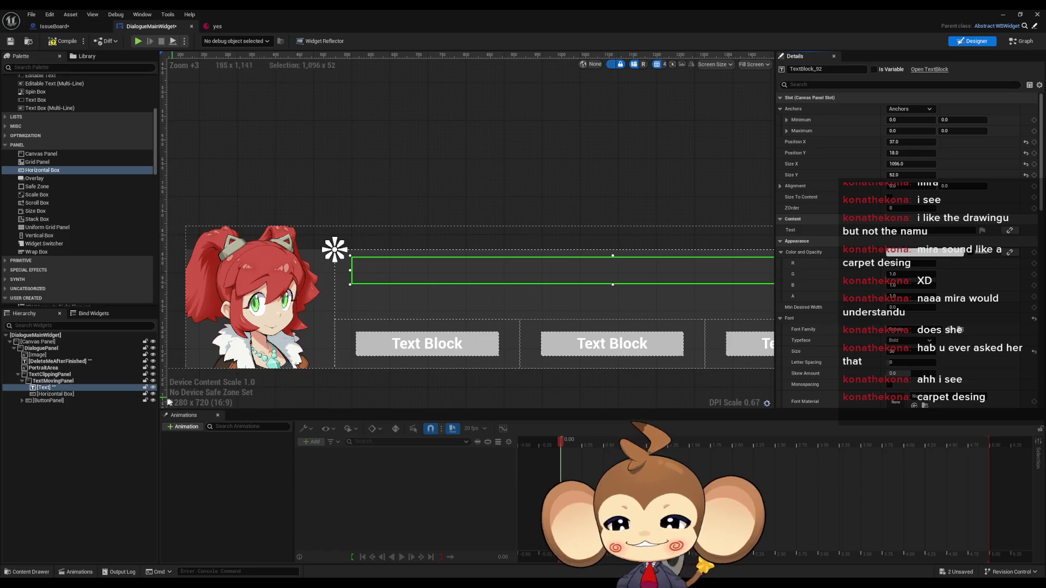
Copy the Text block's Position X 37 and size 1096 by 52 onto the Horizontal Box.
left_click(55, 394)
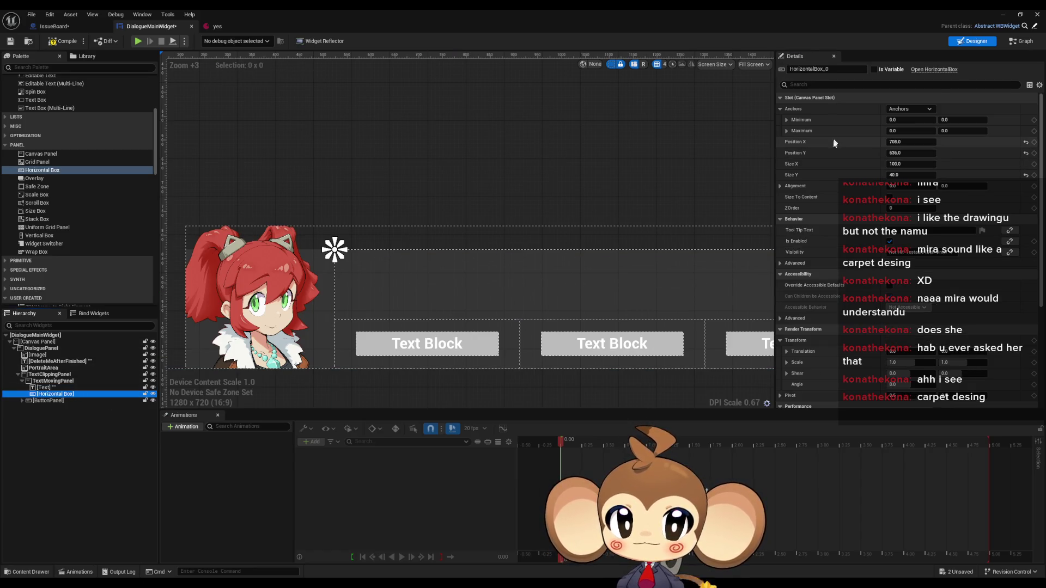
key("ctrl+v")
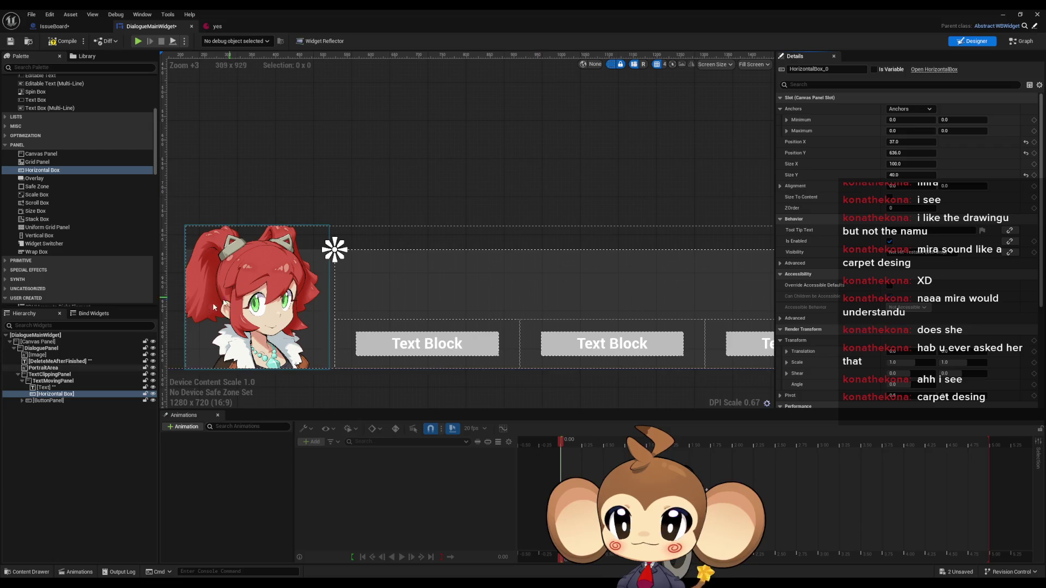
left_click(610, 270)
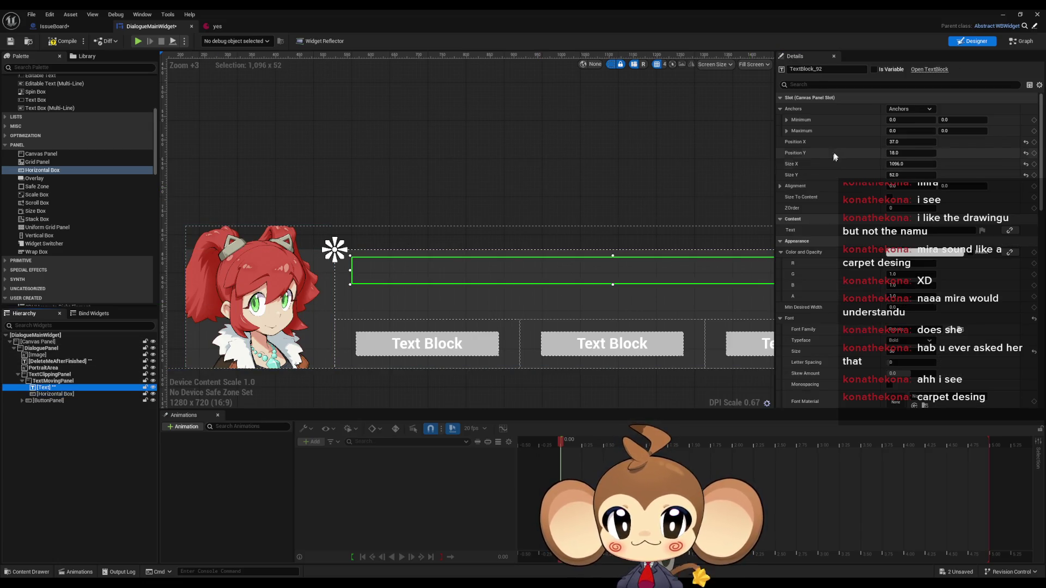
left_click(54, 393)
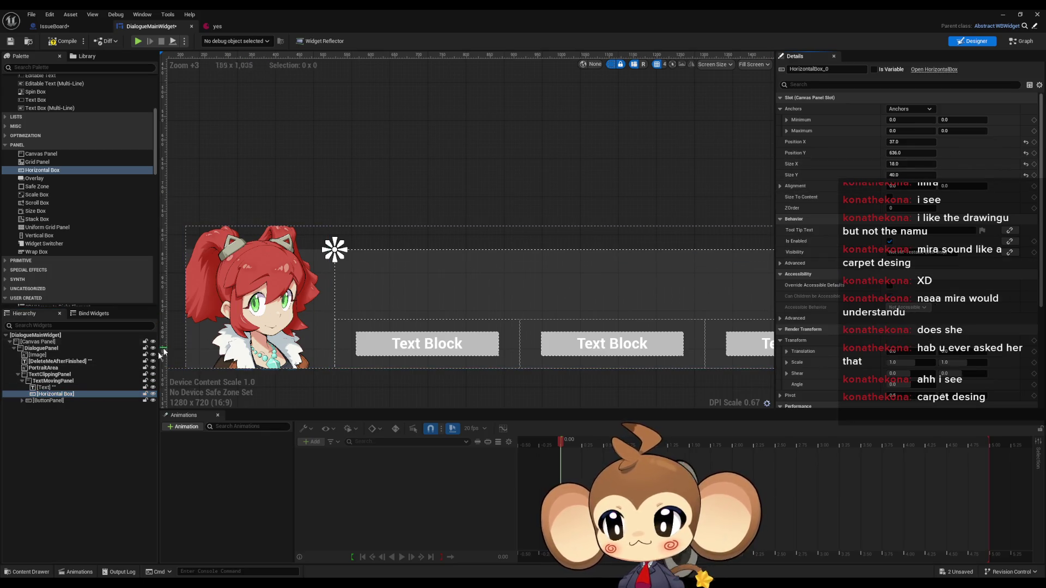
left_click(759, 268)
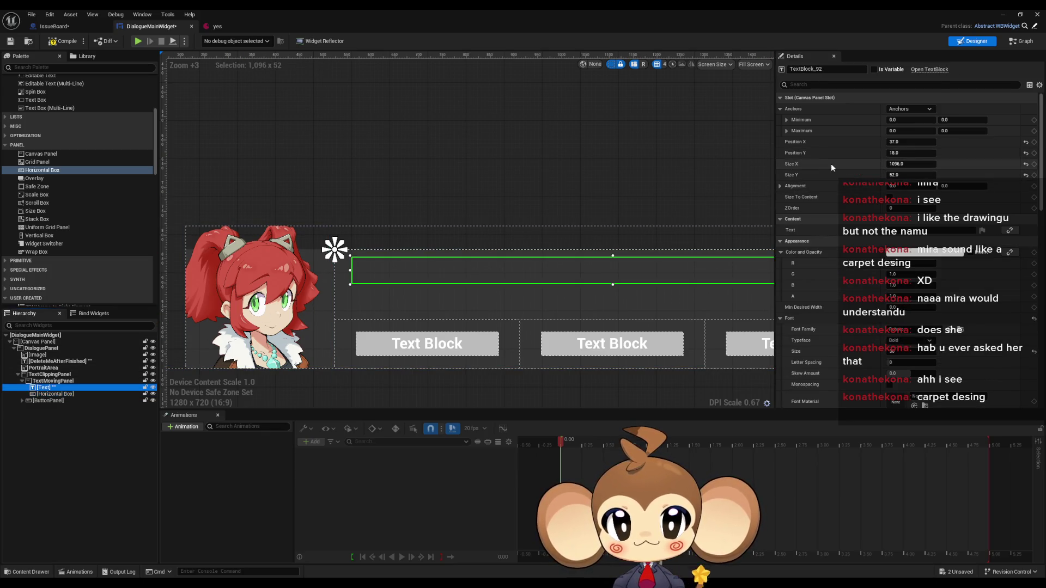
left_click(64, 393)
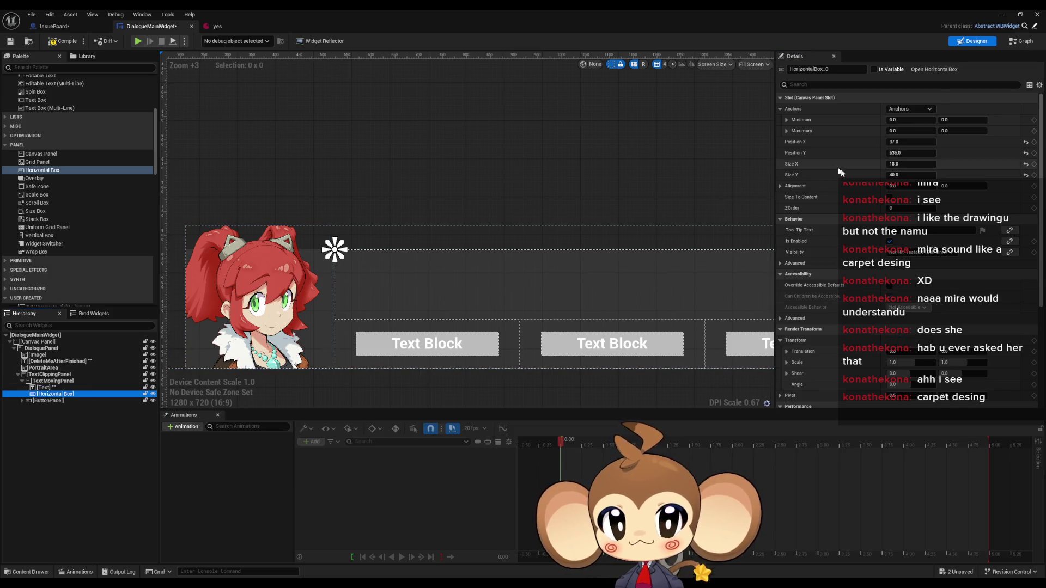
left_click_drag(904, 175, 831, 165)
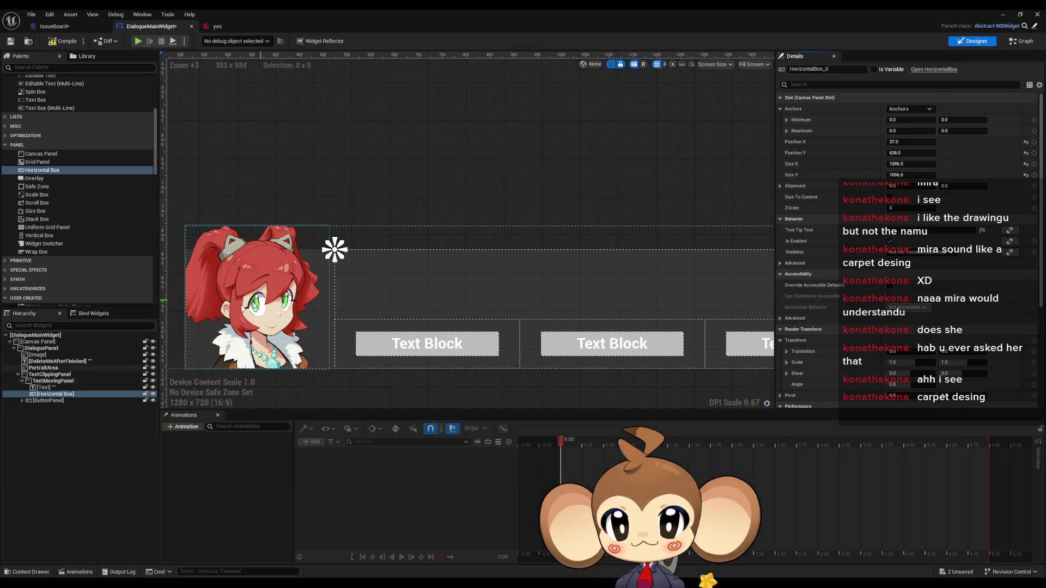
left_click(606, 262)
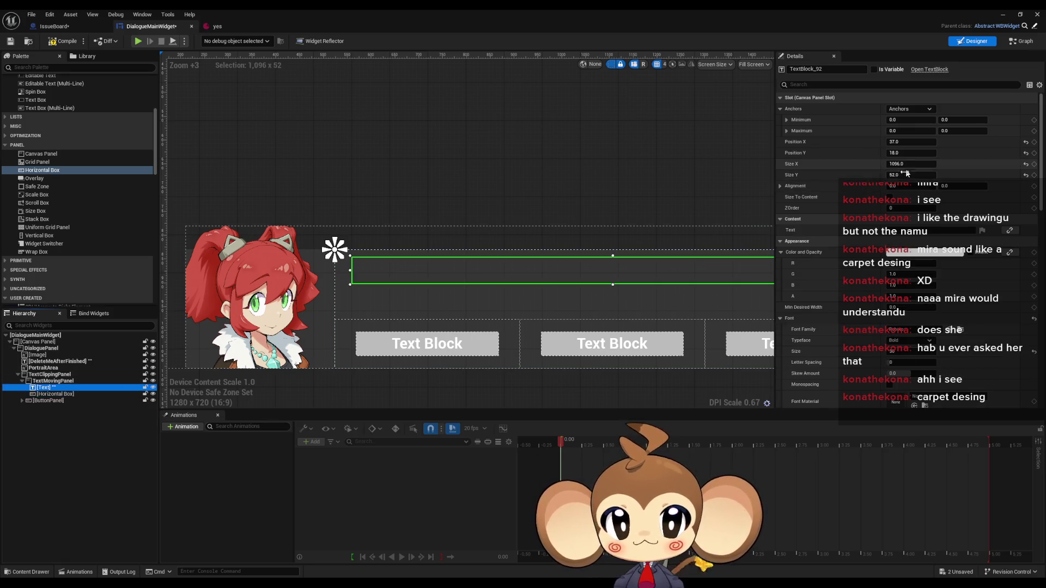
left_click(79, 394)
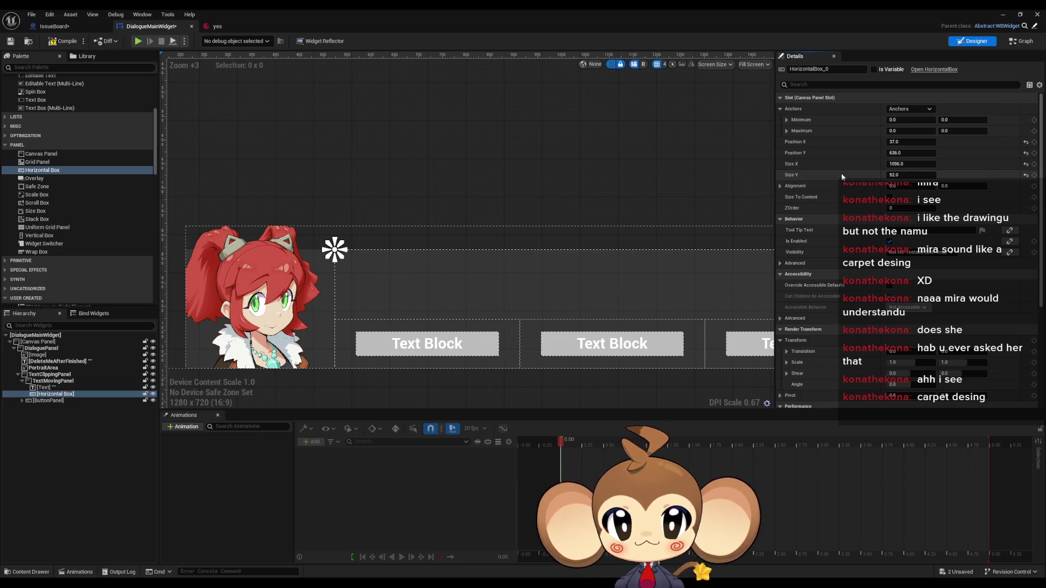
left_click(54, 394)
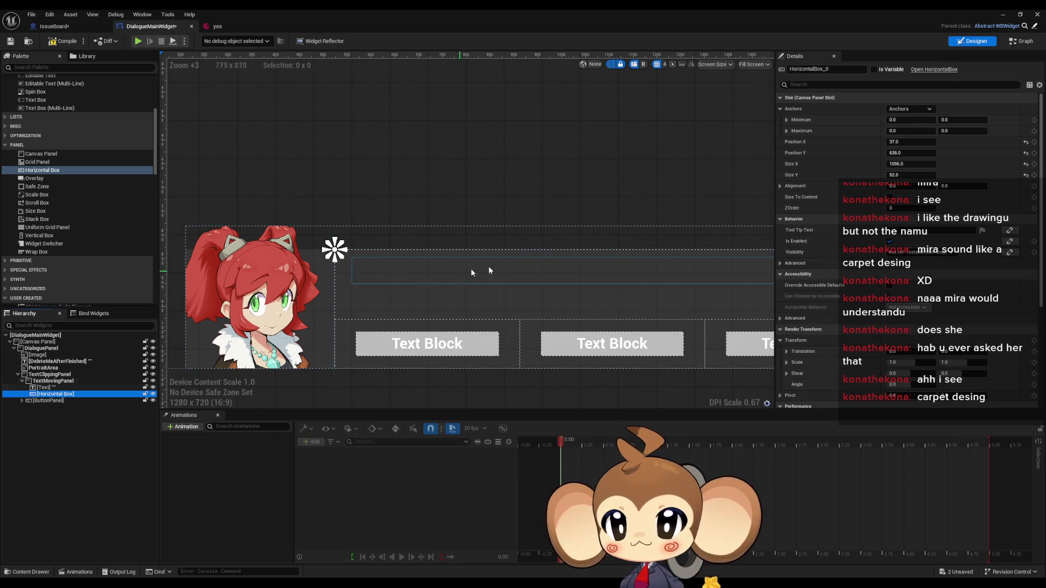
Set the Horizontal Box's Position Y to 18, matching the Text block.
scroll(471, 268, "down", 6)
scroll(524, 364, "up", 4)
left_click_drag(517, 253, 530, 337)
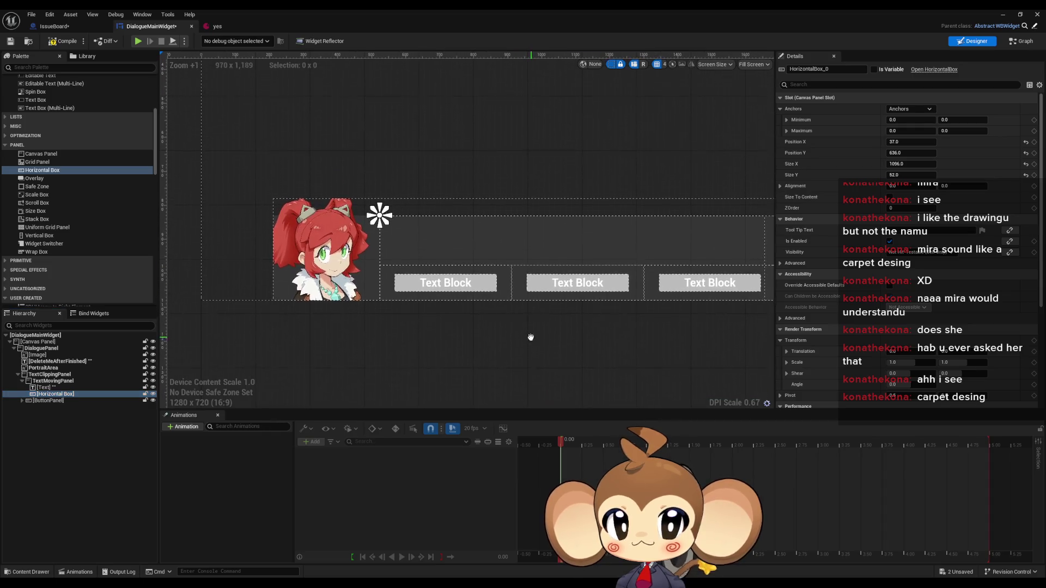
left_click(54, 388)
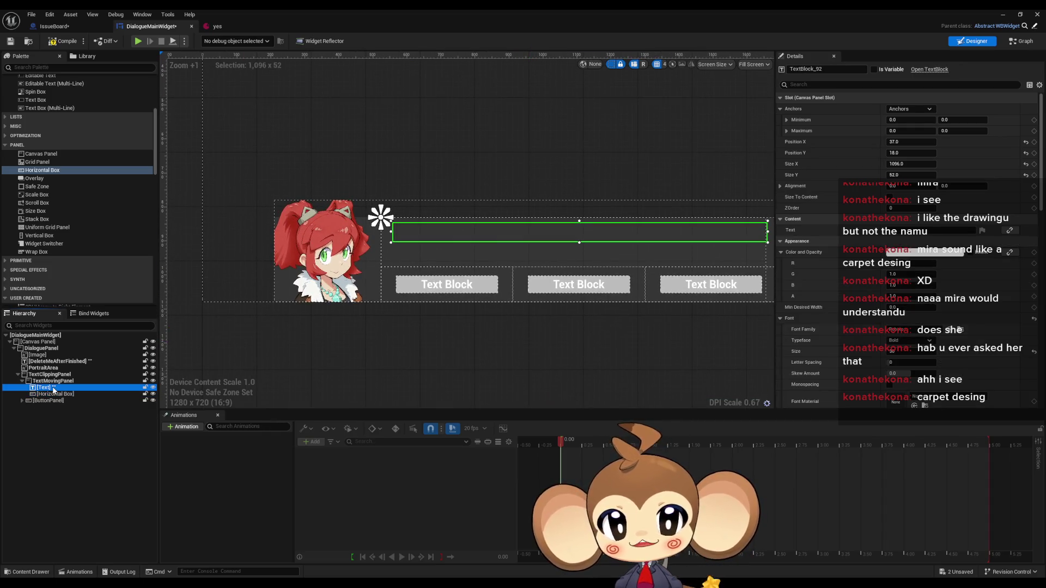
left_click(53, 394)
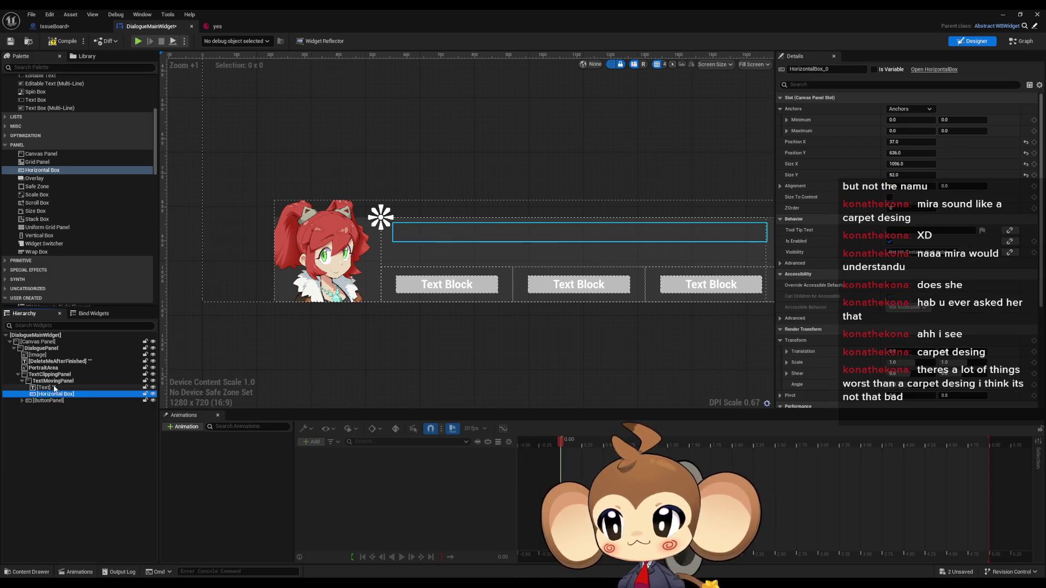
left_click(55, 388)
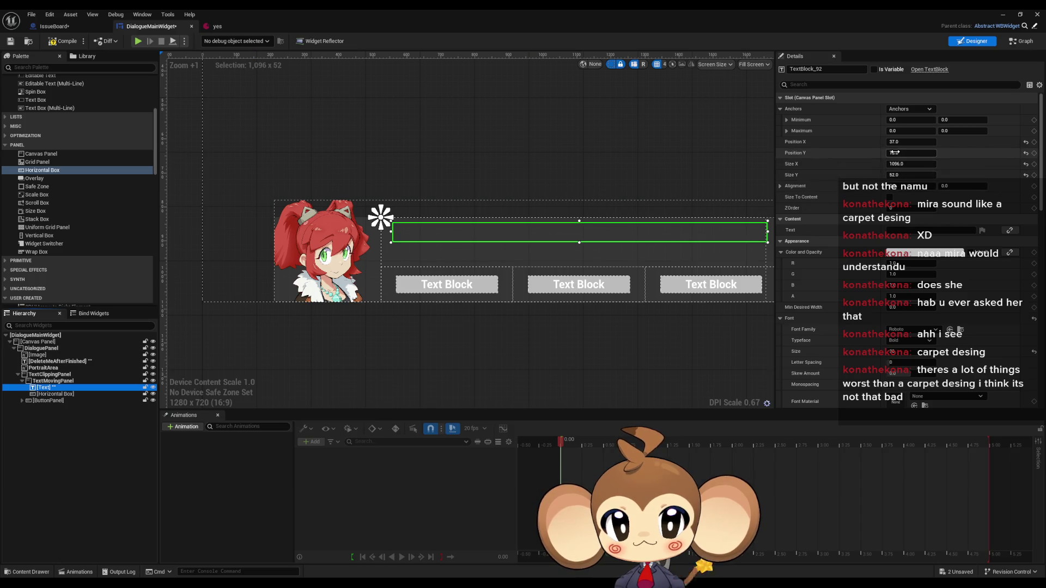
left_click(54, 394)
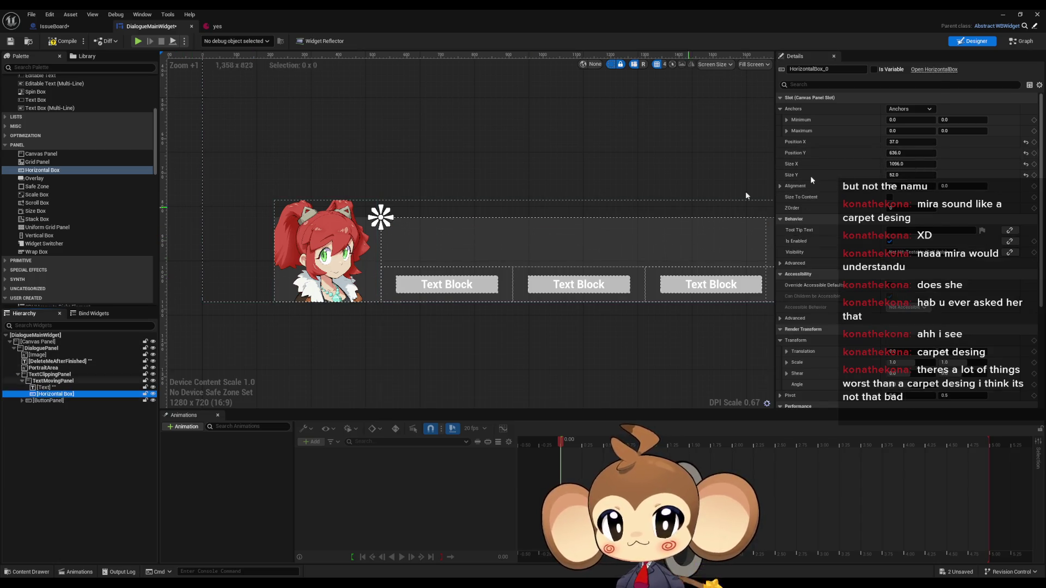
left_click(911, 153)
type("18")
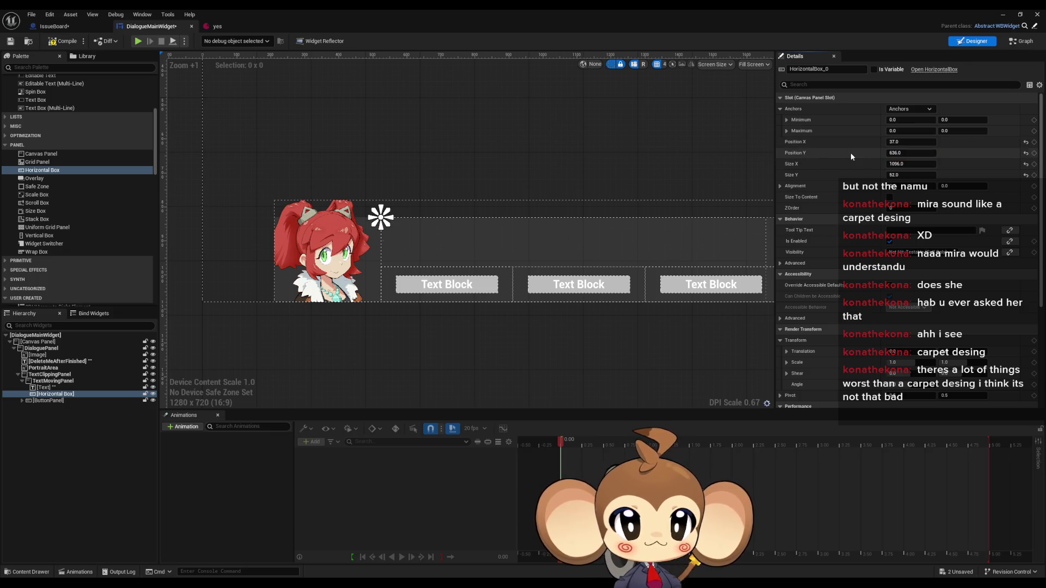
key("Return")
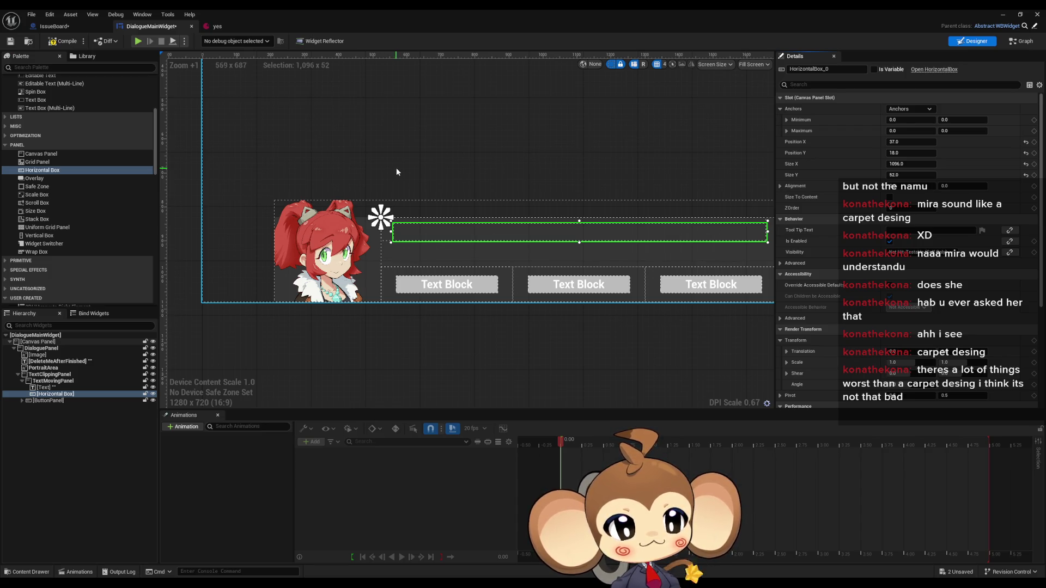
scroll(419, 166, "down", 1)
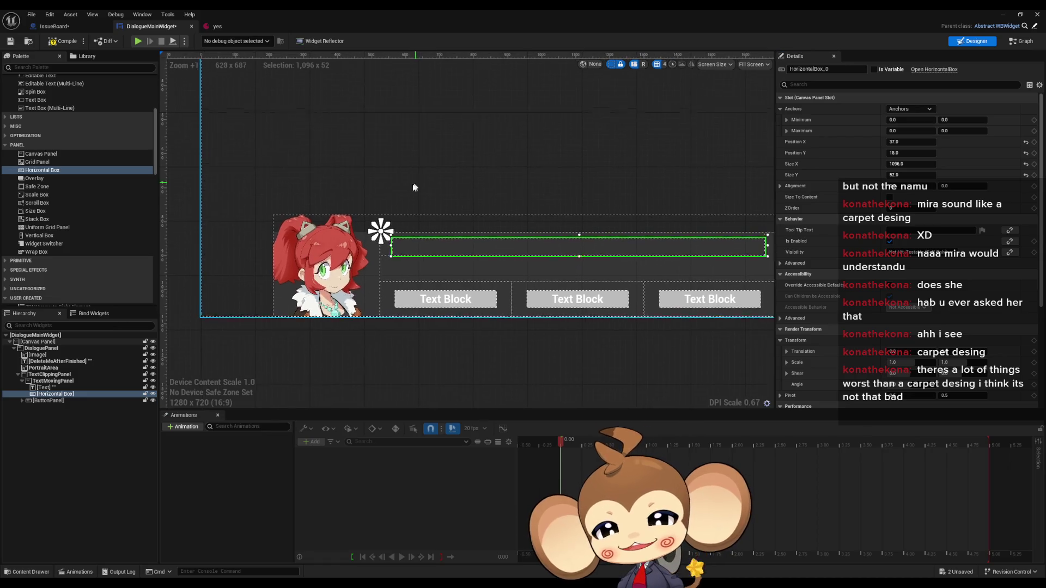
scroll(430, 156, "up", 1)
scroll(430, 164, "up", 3)
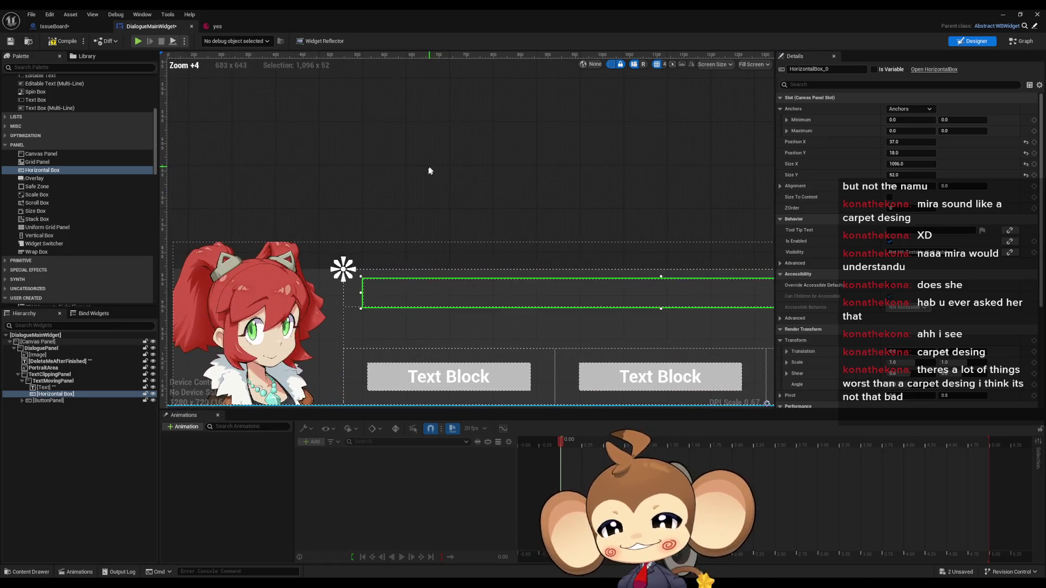
left_click_drag(413, 170, 354, 168)
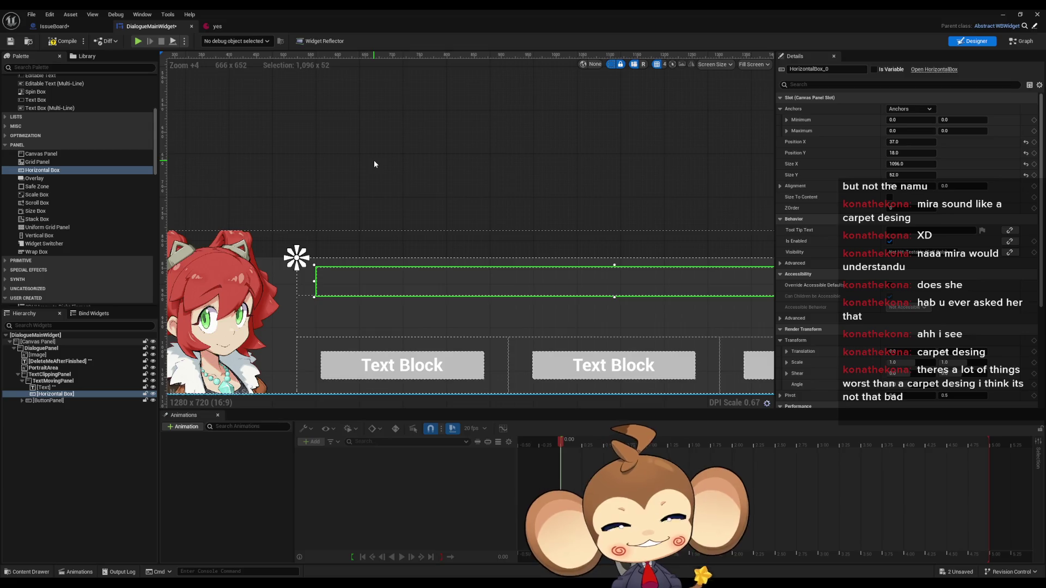
mouse_move(373, 166)
left_mouse_down()
mouse_move(433, 182)
mouse_move(409, 162)
left_mouse_up()
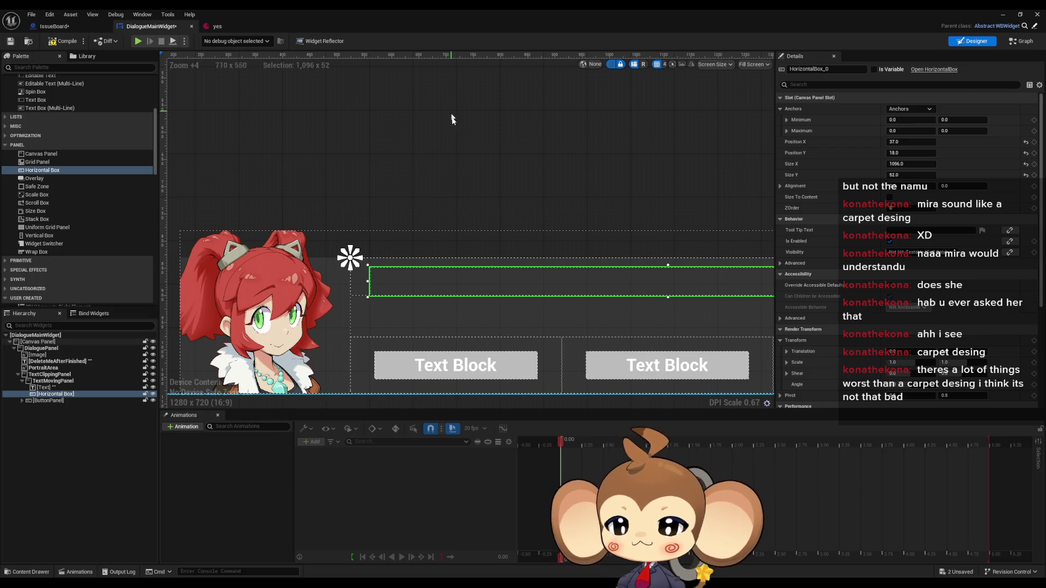
left_click_drag(508, 187, 462, 183)
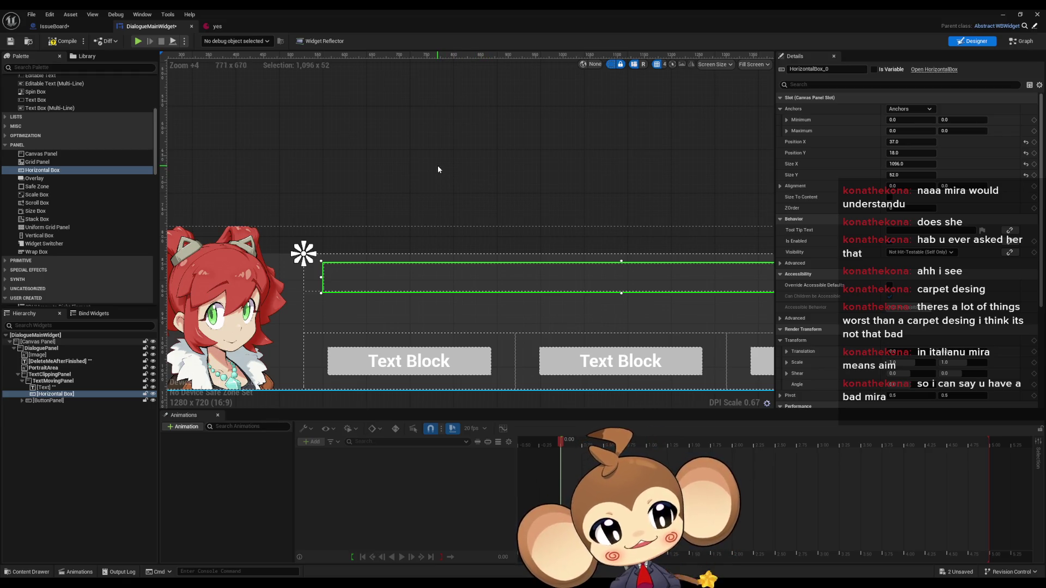
scroll(454, 171, "down", 2)
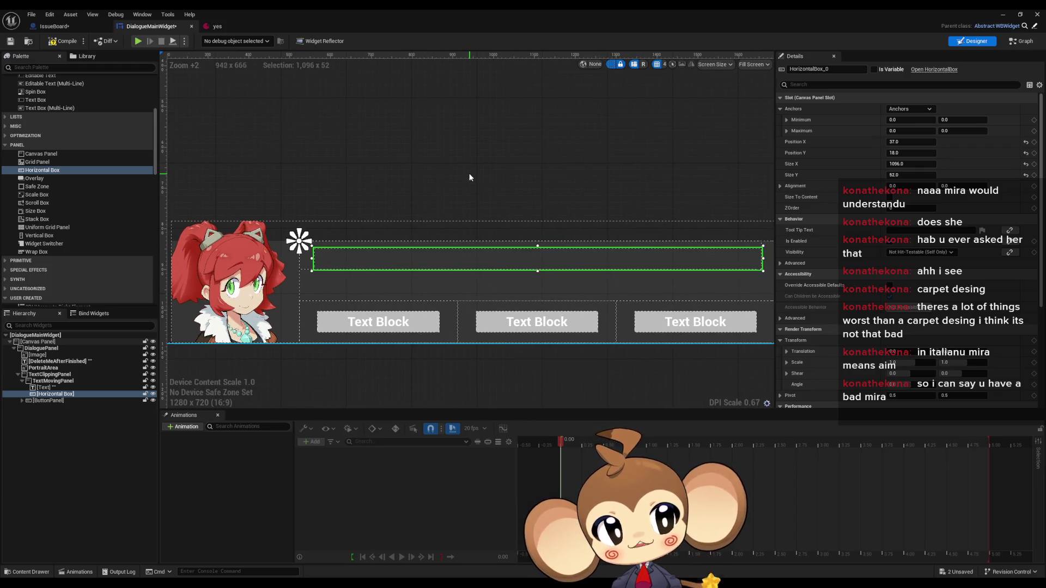
mouse_move(469, 173)
left_mouse_down()
mouse_move(462, 165)
mouse_move(506, 167)
mouse_move(498, 158)
left_mouse_up()
scroll(505, 168, "up", 1)
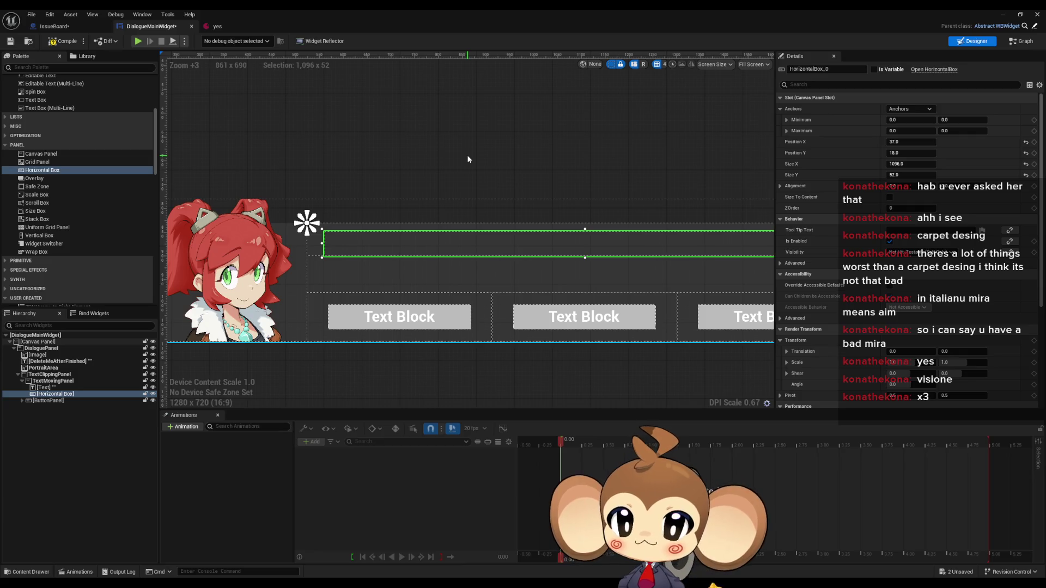
mouse_move(443, 127)
left_mouse_down()
mouse_move(434, 158)
mouse_move(351, 150)
mouse_move(458, 141)
left_mouse_up()
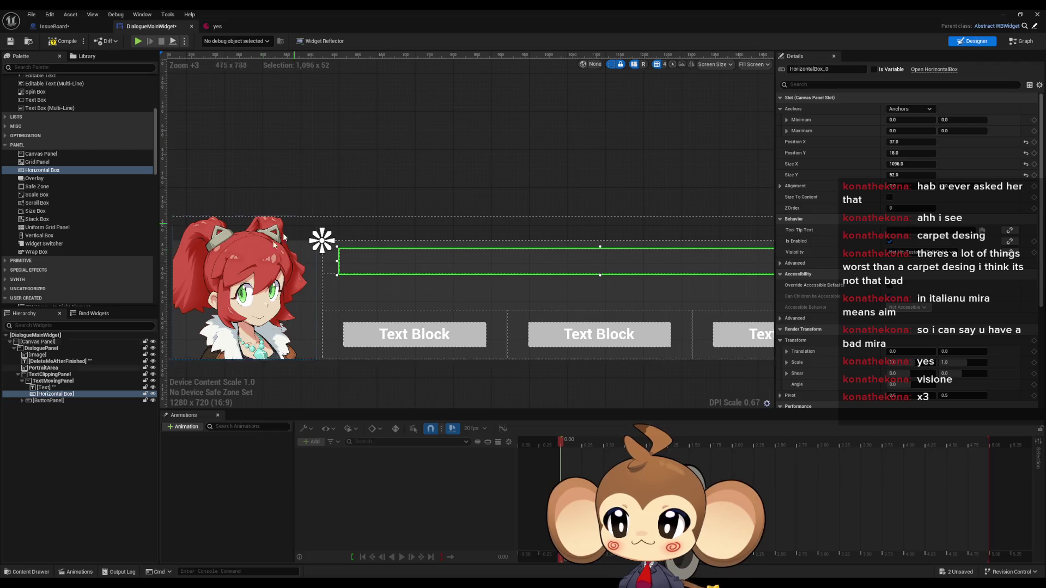
left_click(54, 381)
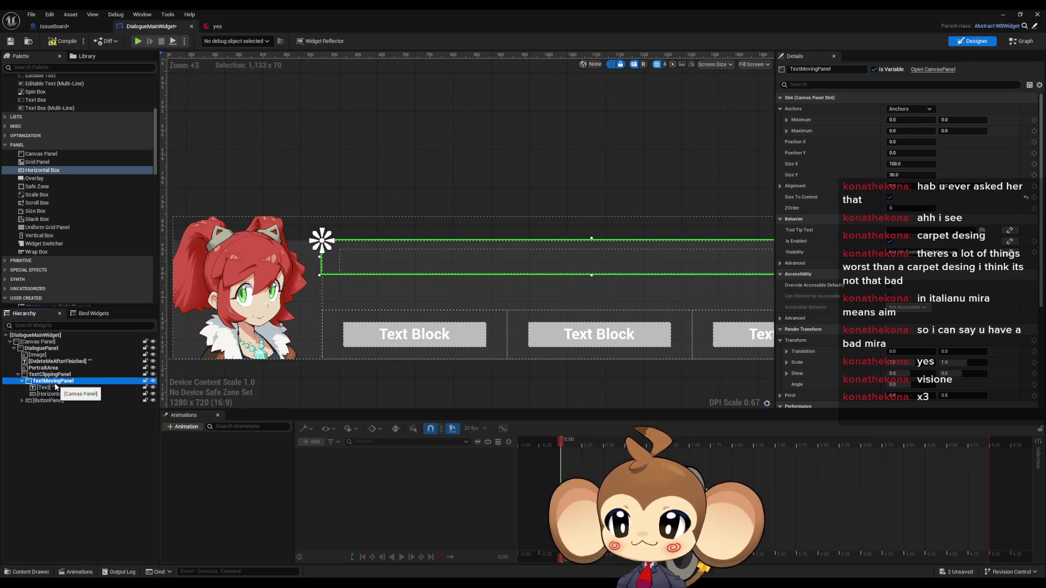
left_click(51, 387)
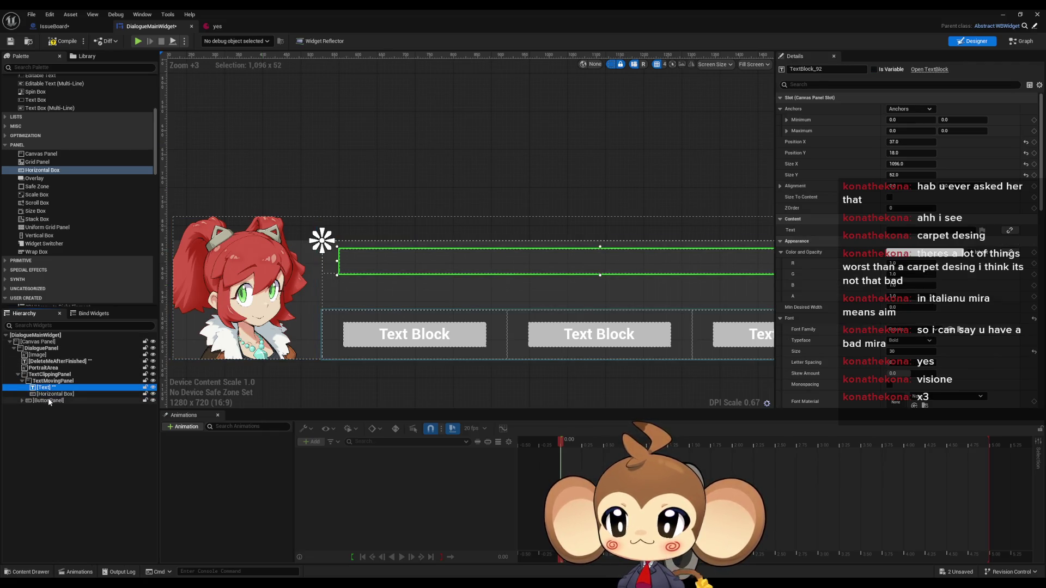
left_click(52, 394)
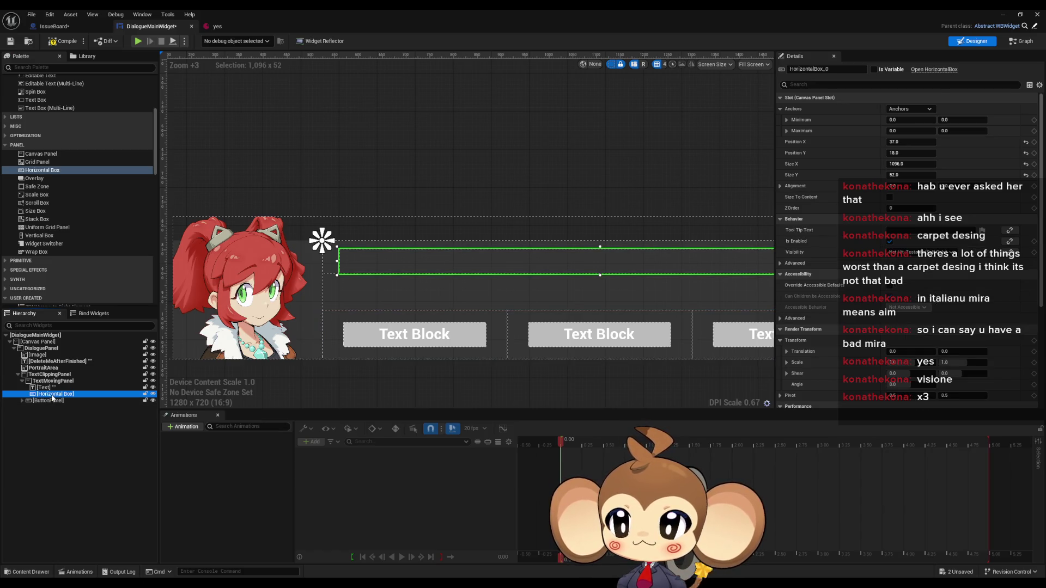
left_click(44, 375)
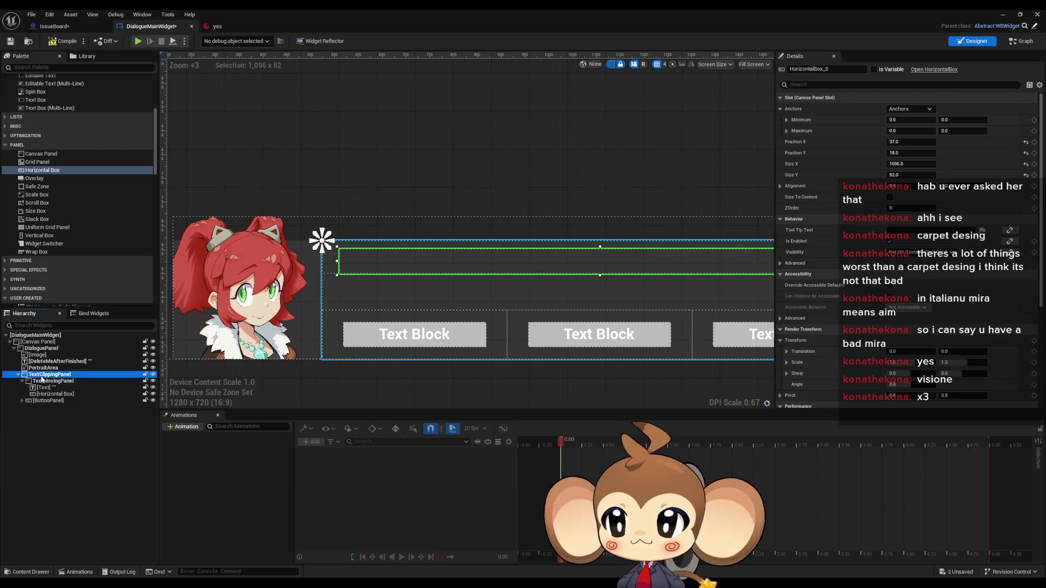
left_click(44, 381)
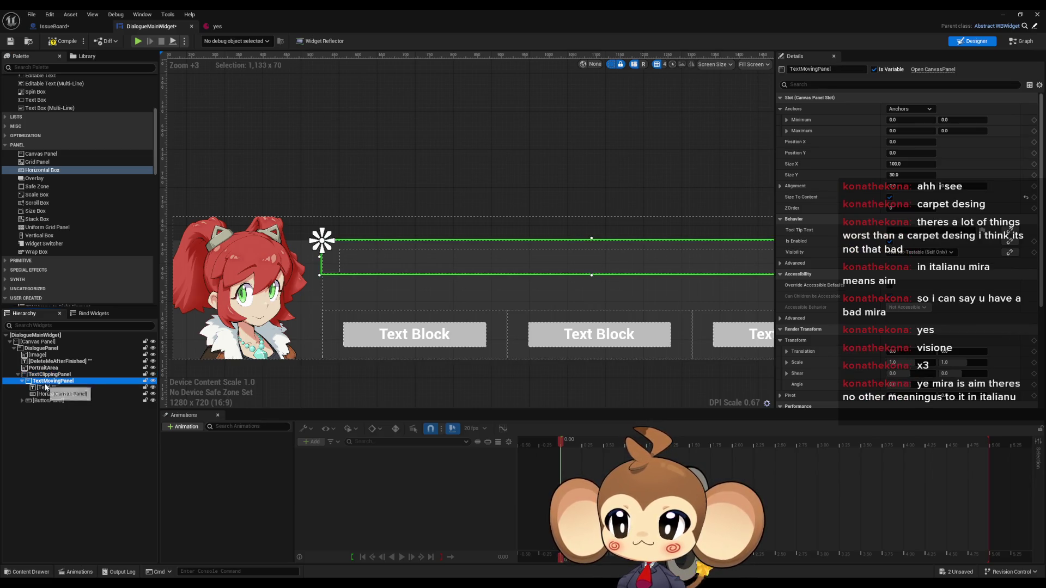
left_click(46, 395)
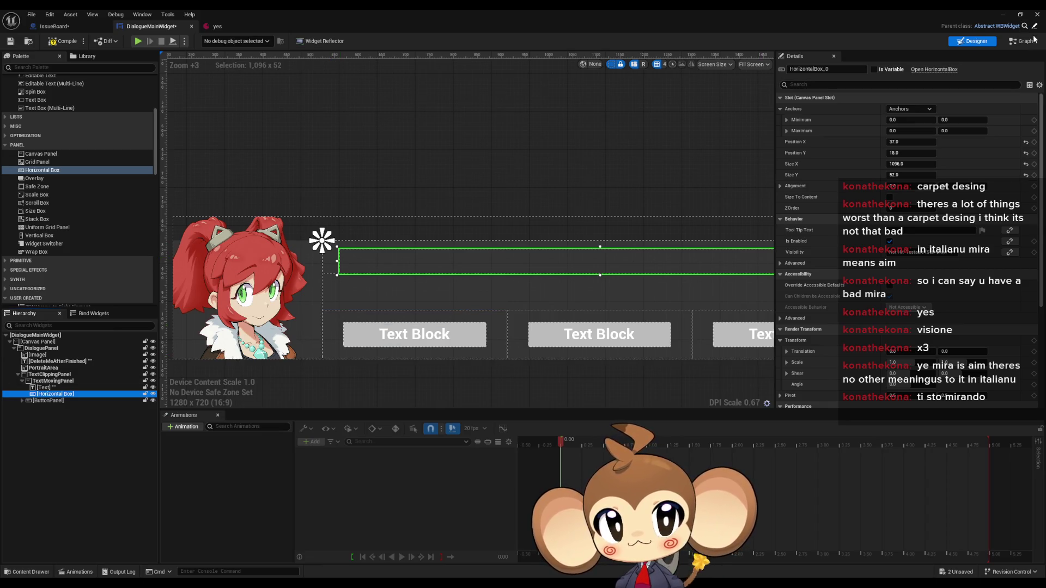
left_click(1015, 42)
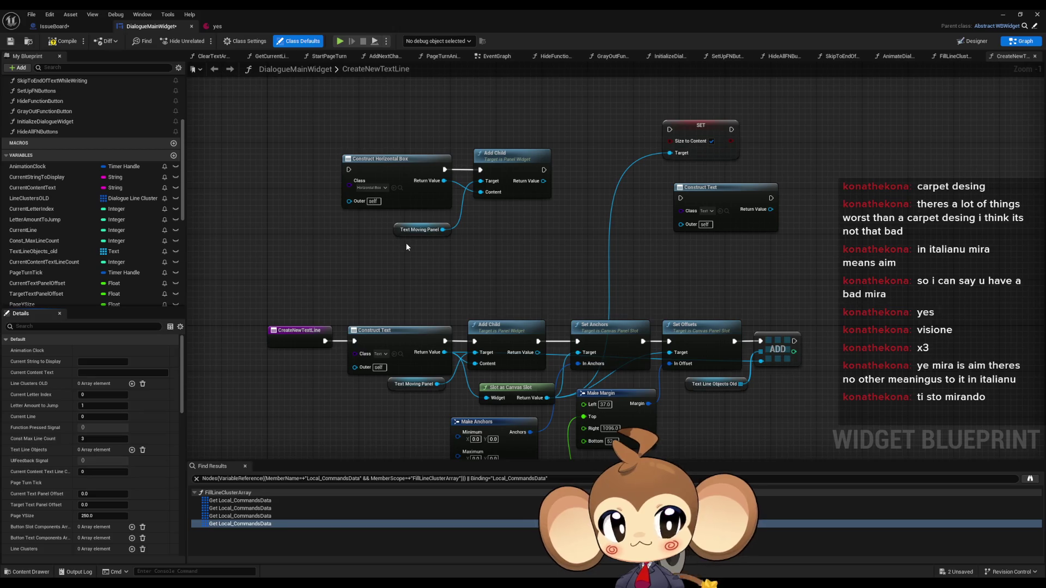
left_click_drag(402, 241, 396, 298)
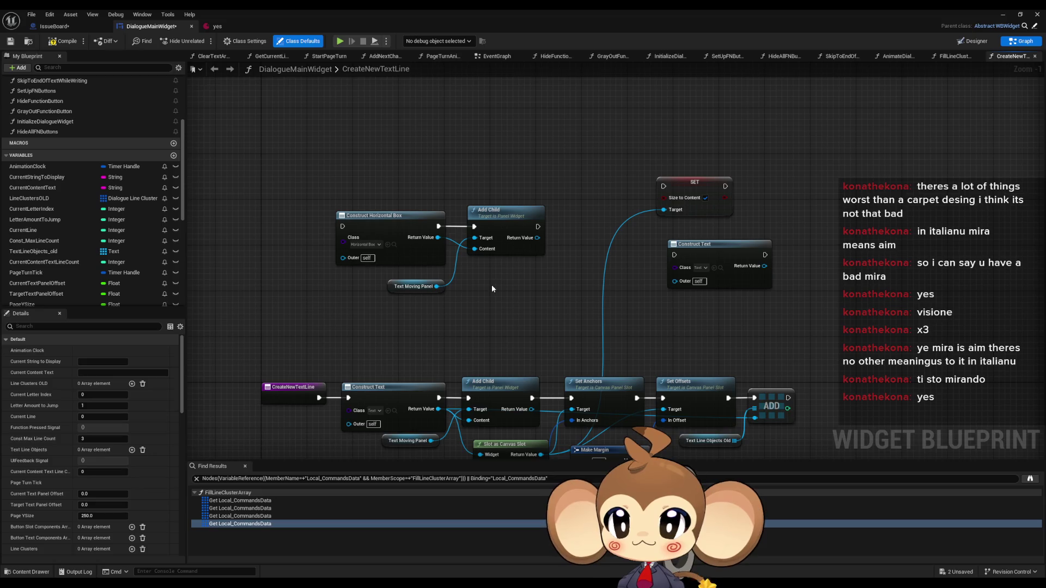
left_click(678, 183)
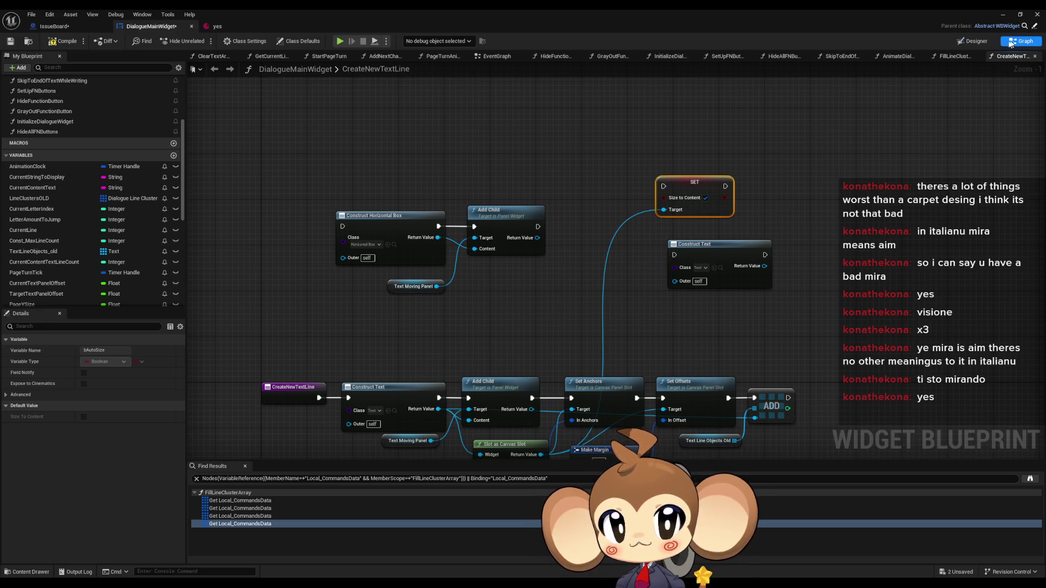
left_click(971, 41)
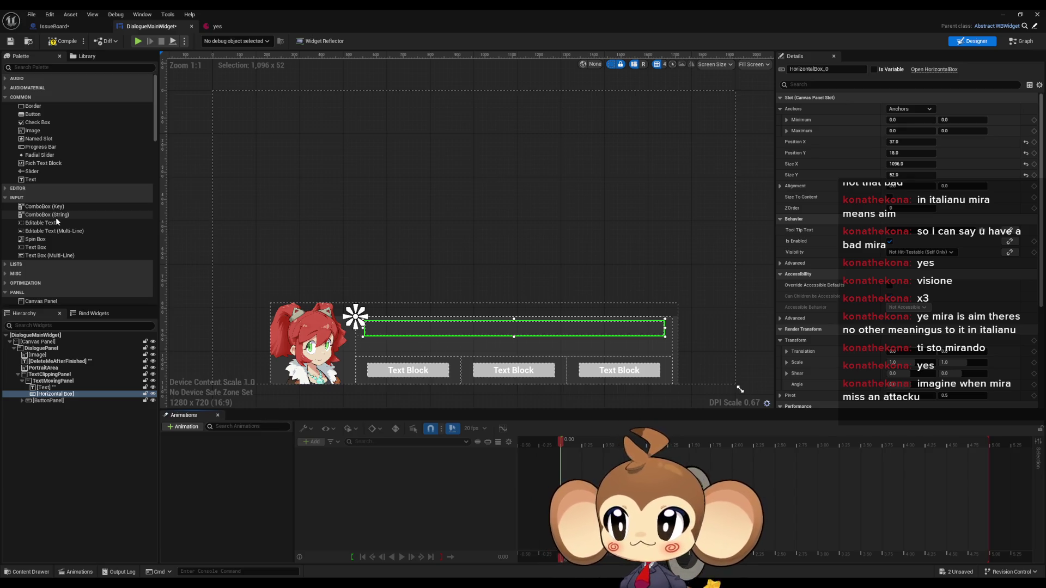
Drop two Text blocks from the Palette's Common section into the Horizontal Box.
mouse_move(35, 178)
left_mouse_down()
mouse_move(123, 221)
mouse_move(59, 396)
left_mouse_up()
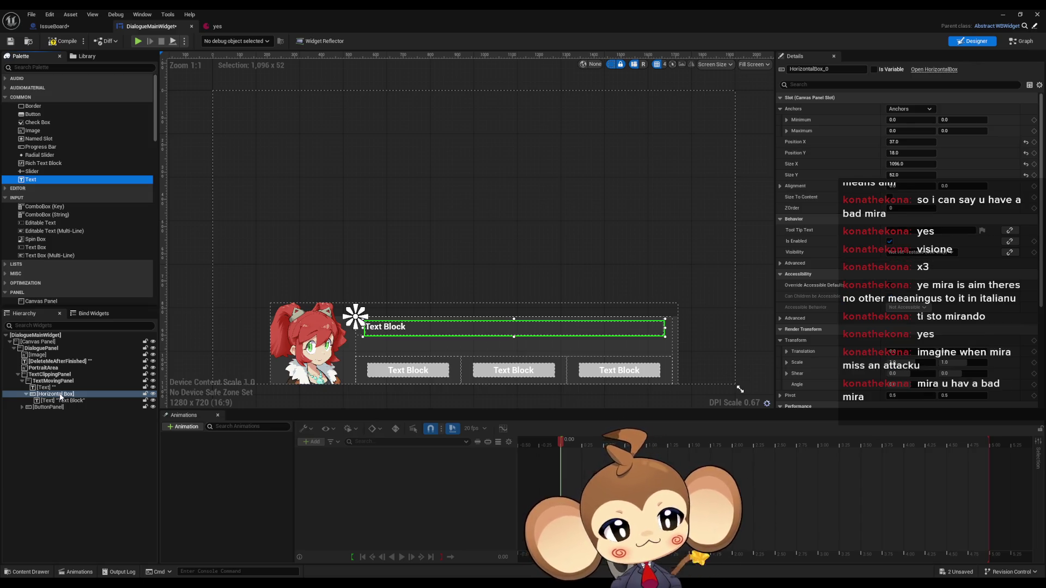
left_click_drag(36, 180, 75, 404)
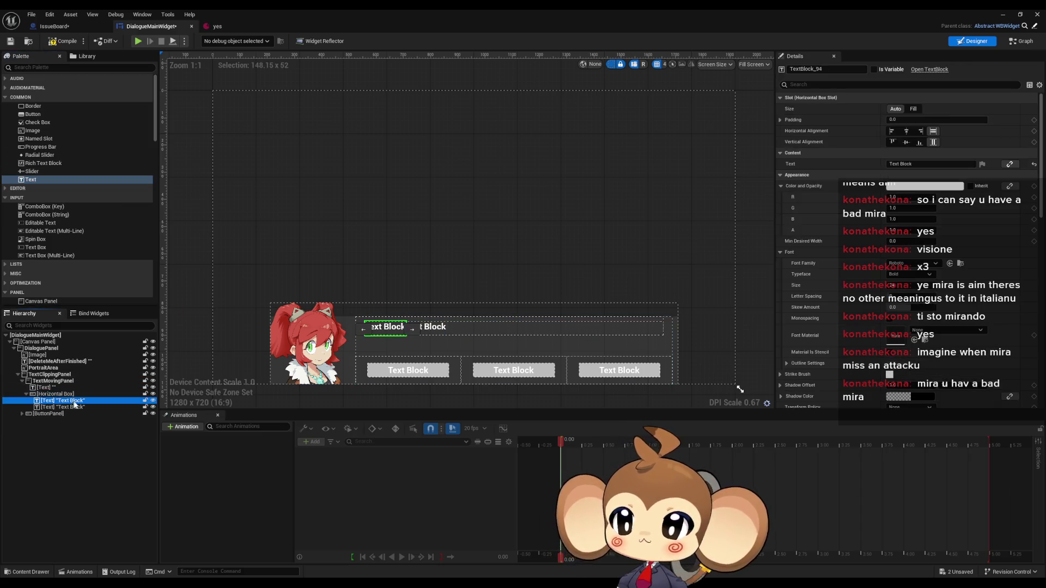
Zoom the canvas in and select each of the two adjoining Text blocks to compare them.
scroll(394, 320, "up", 7)
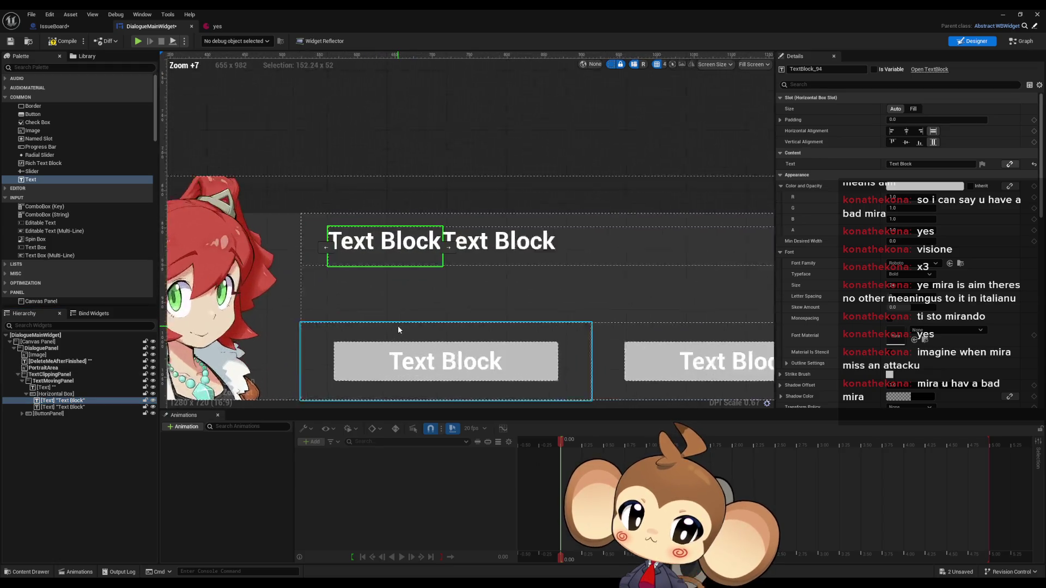
scroll(398, 329, "up", 4)
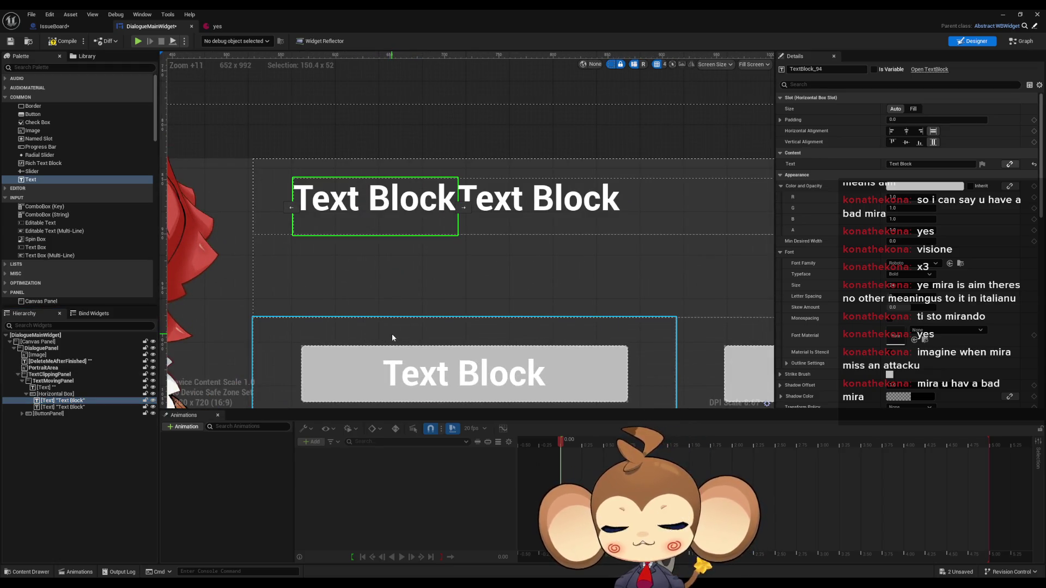
left_click(545, 212)
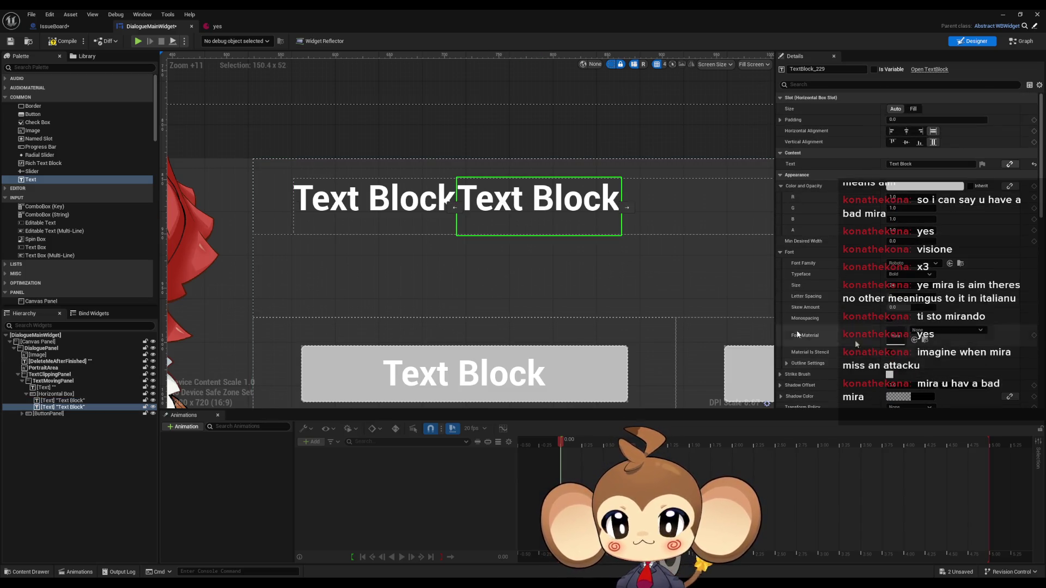
left_click(376, 204)
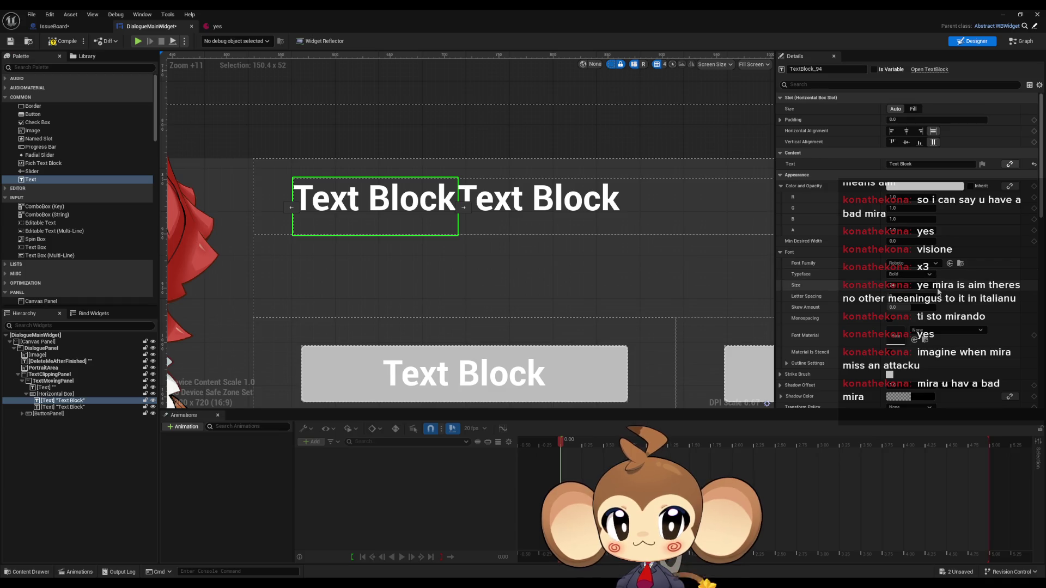
scroll(828, 297, "down", 2)
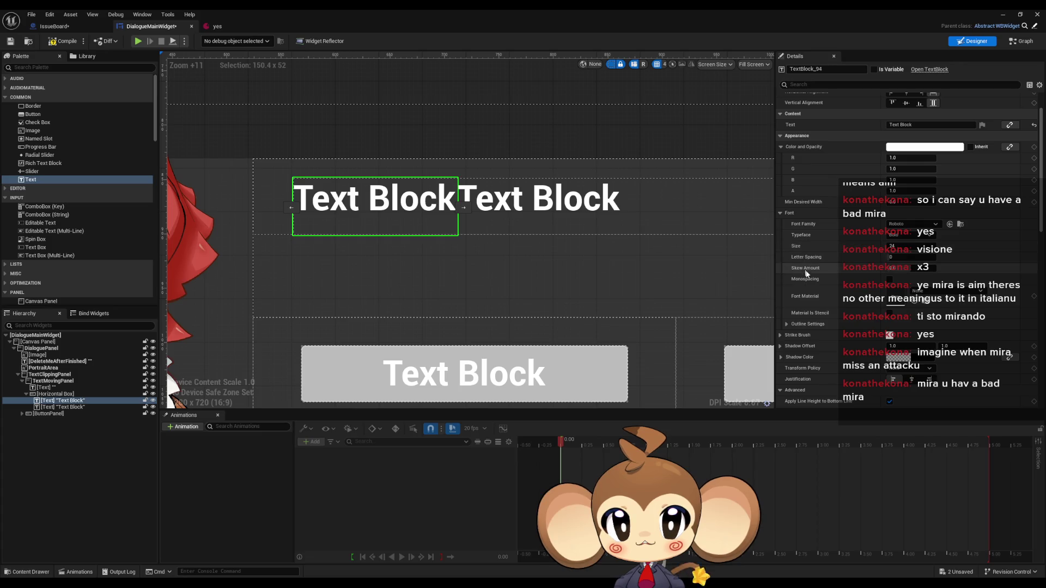
Set the first Text block's left margin to -1.
scroll(806, 337, "down", 2)
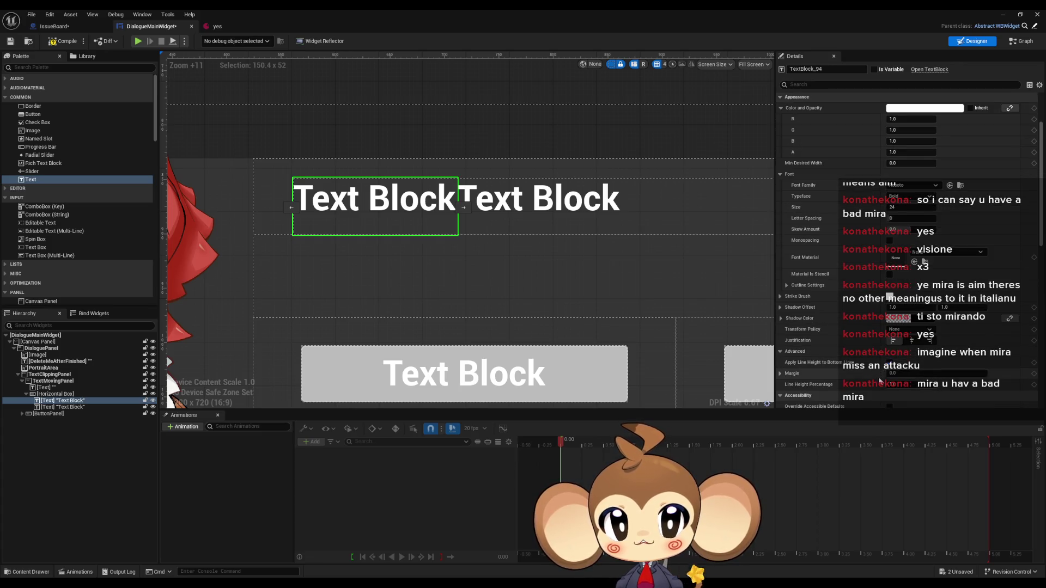
scroll(871, 371, "down", 2)
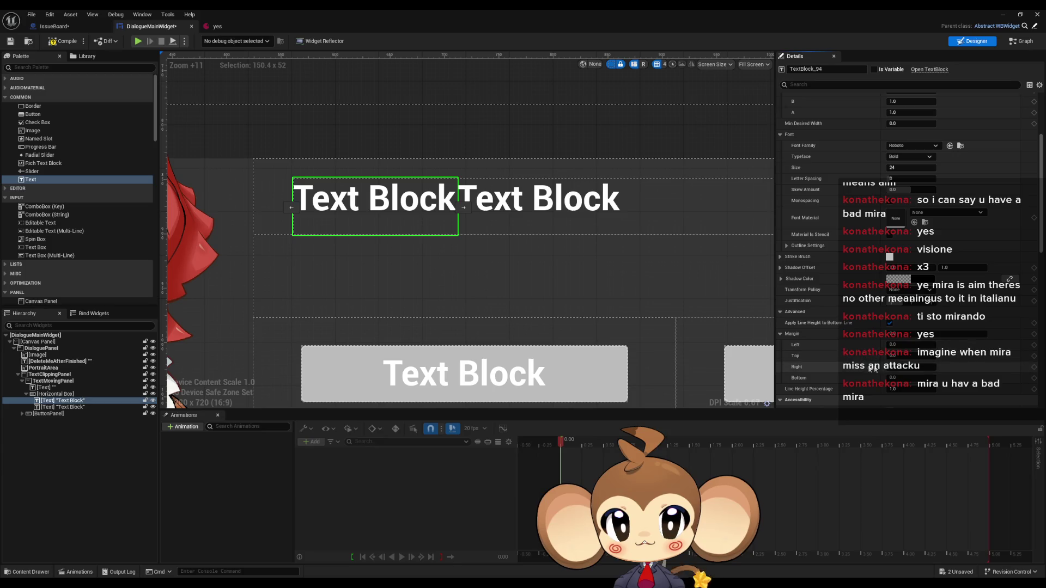
type("-1")
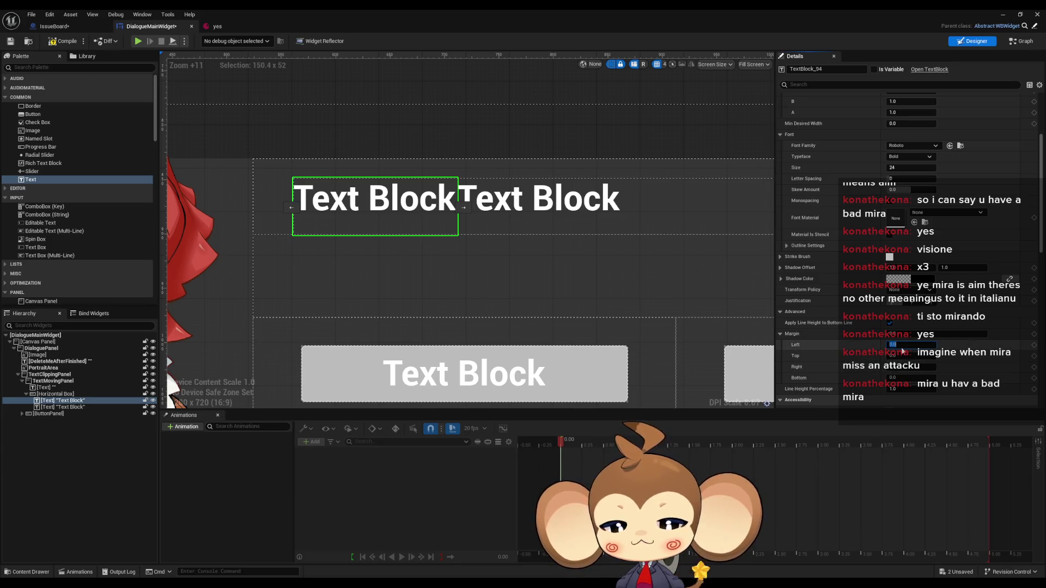
key("Return")
Give the second Text block a -1 left margin too, then compare both blocks.
left_click(539, 196)
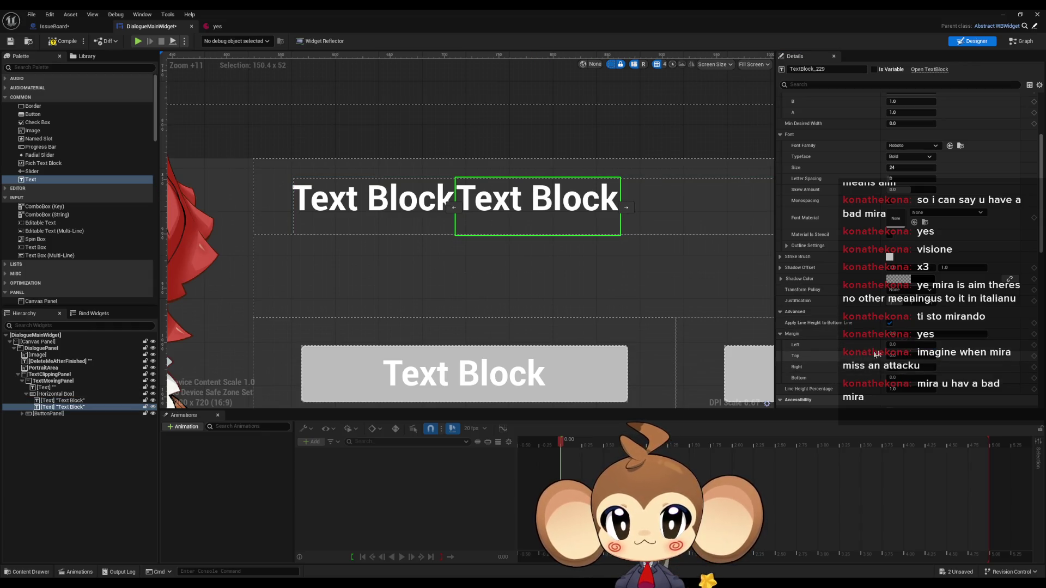
left_click(915, 345)
type("-1")
key("Return")
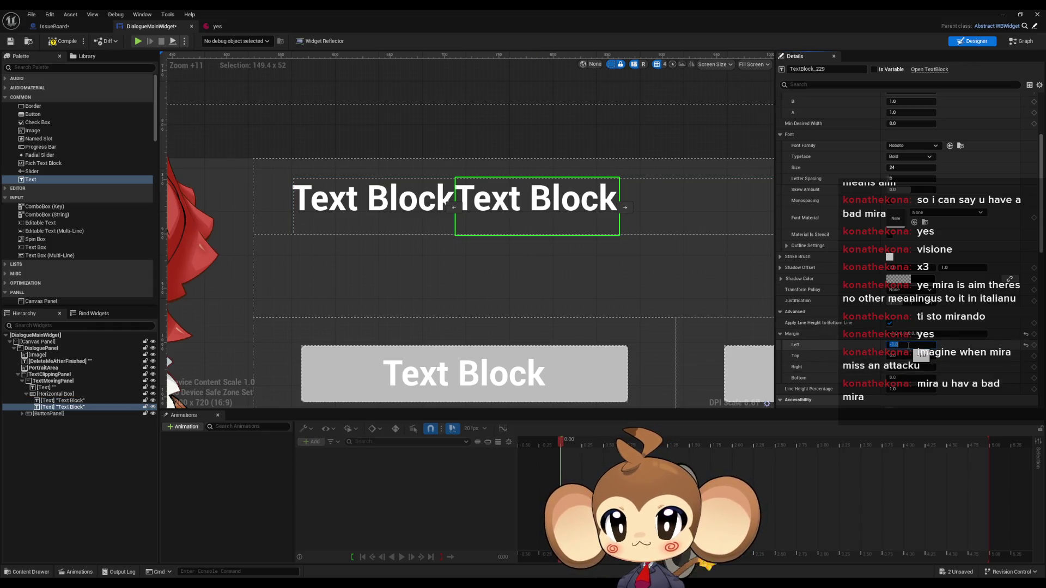
left_click(376, 218)
left_click(503, 190)
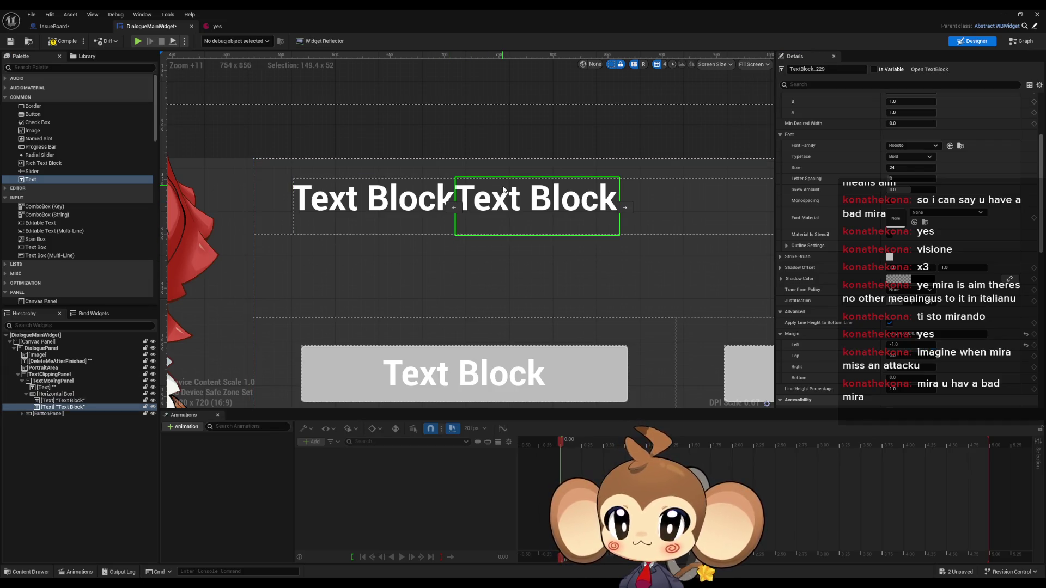
left_click(69, 388)
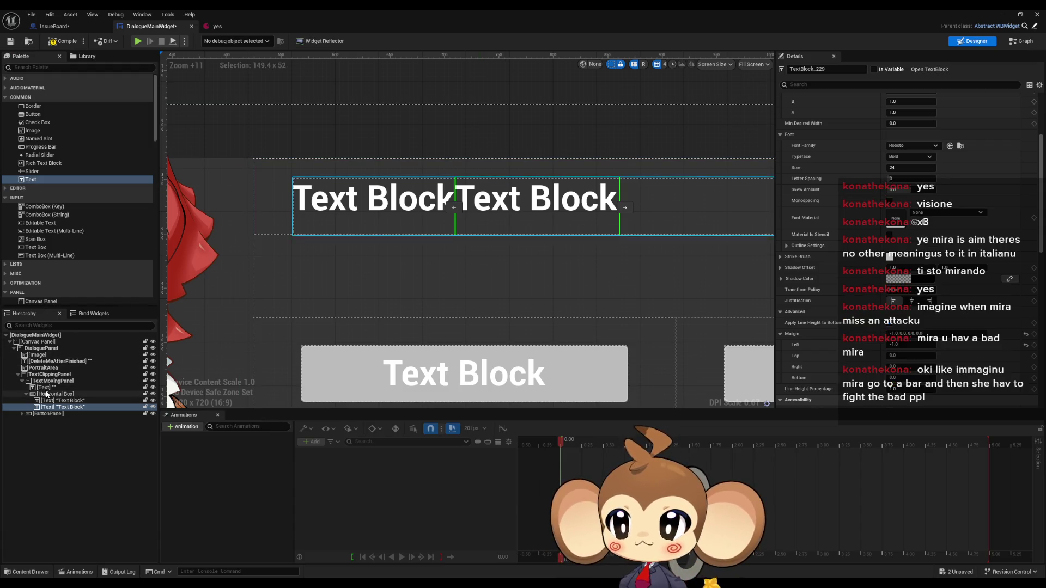
left_click(381, 212)
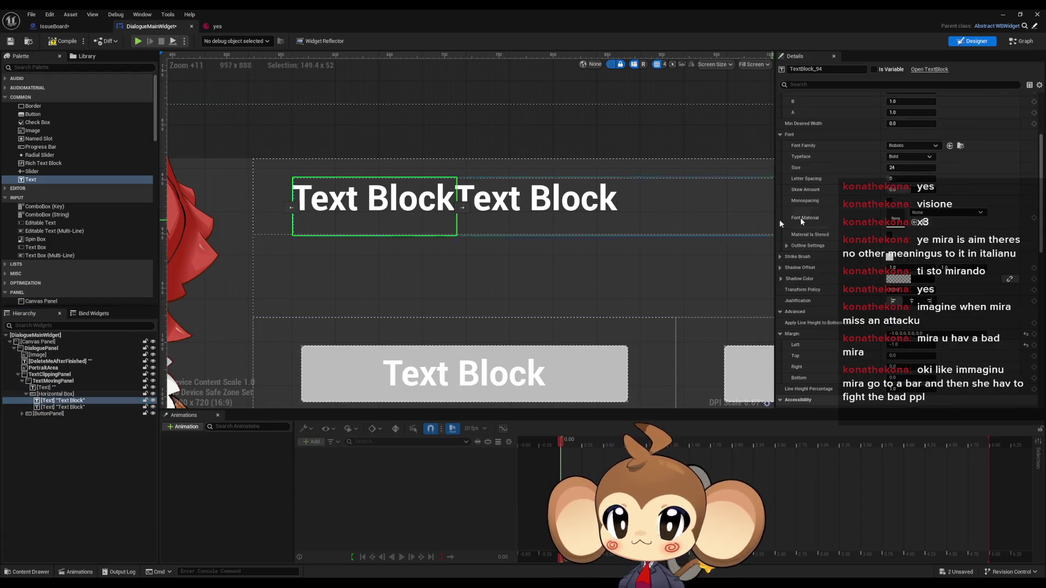
scroll(911, 212, "up", 3)
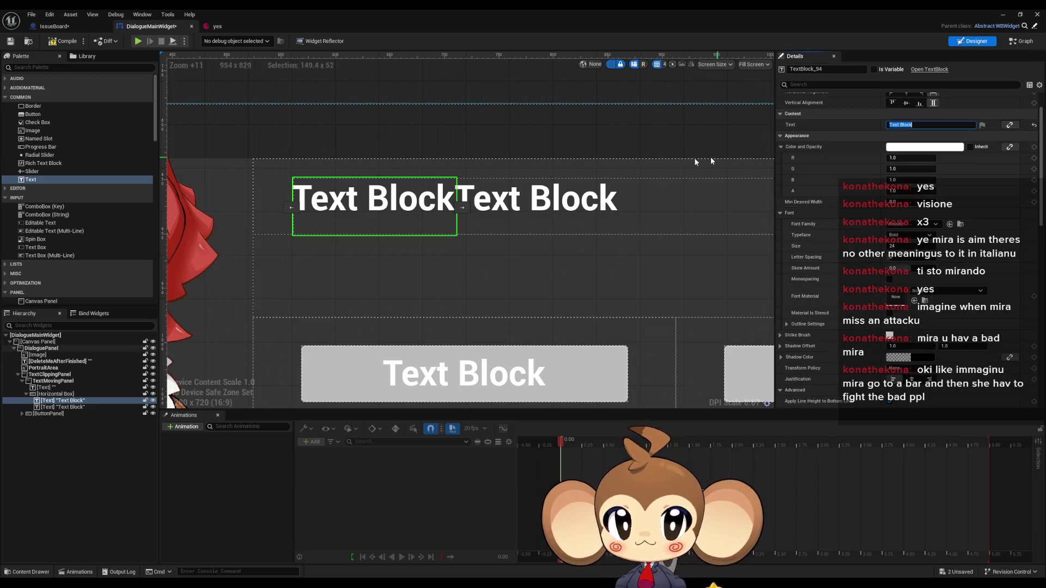
Paste 'Text BlockText Block' into the original reference Text element's Text field.
left_click(58, 393)
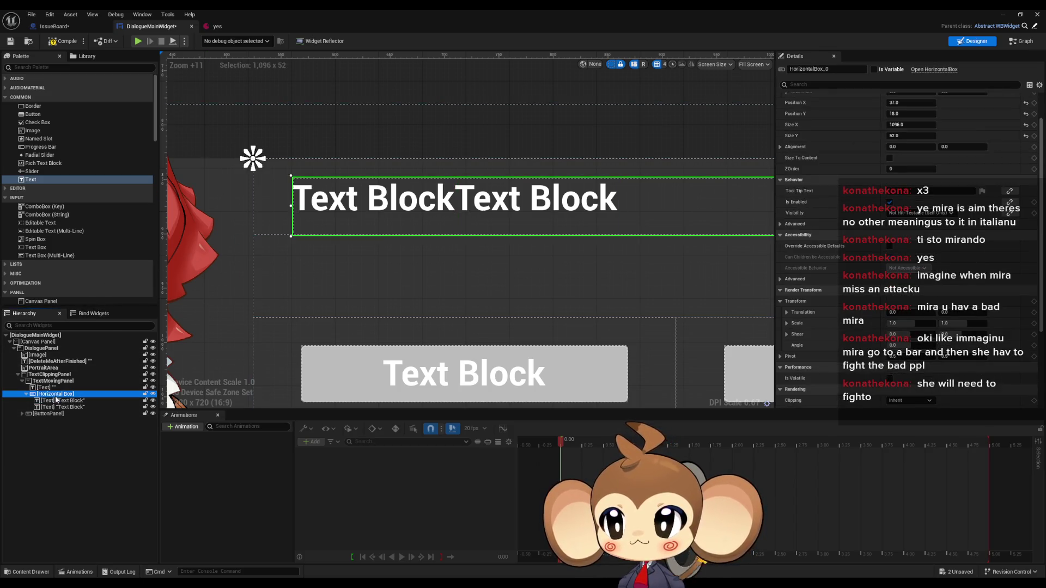
left_click(46, 387)
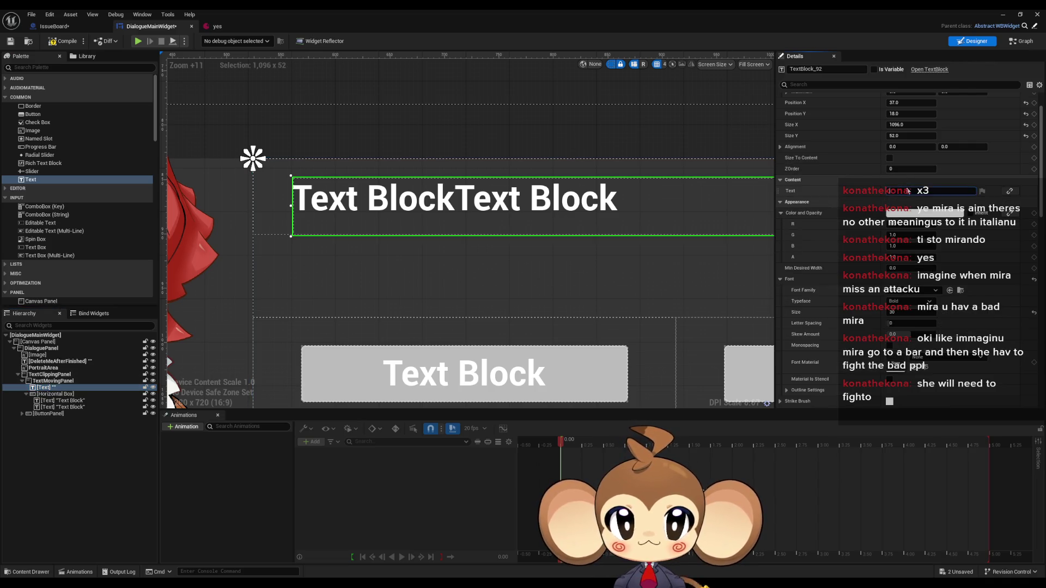
type("Text BlockText Block")
key("Return")
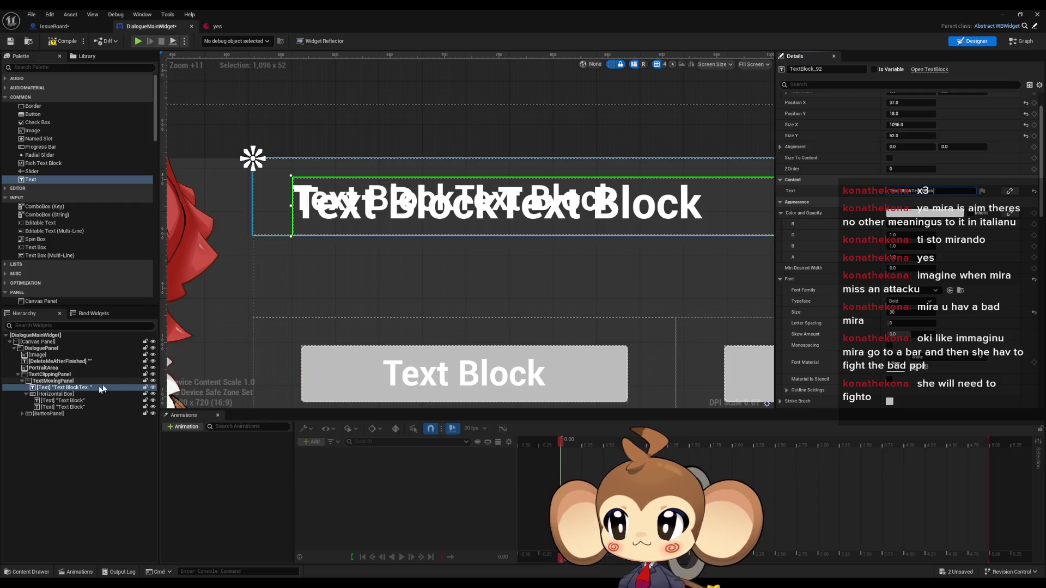
left_click(64, 401)
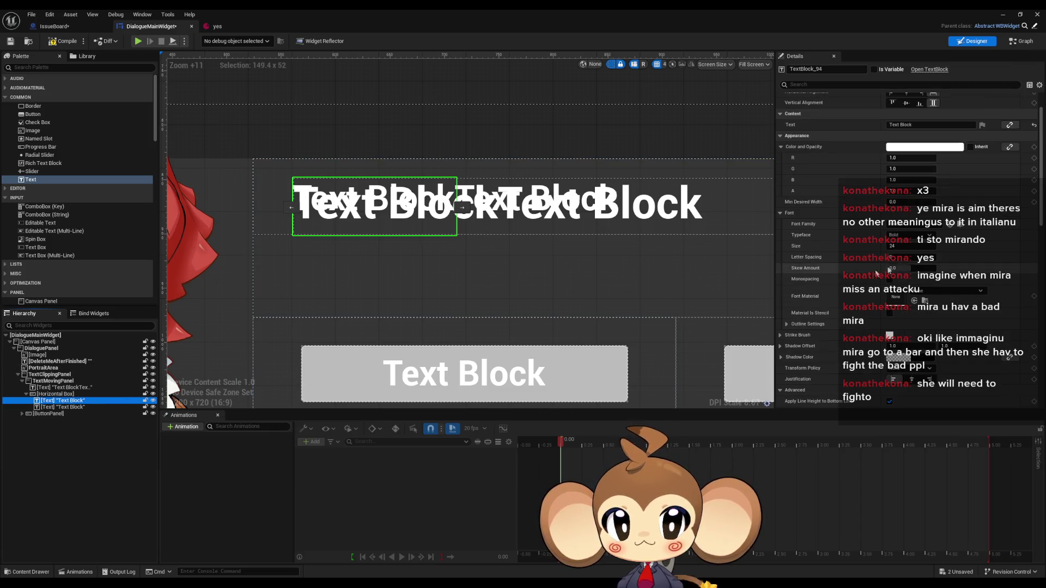
left_click(60, 388)
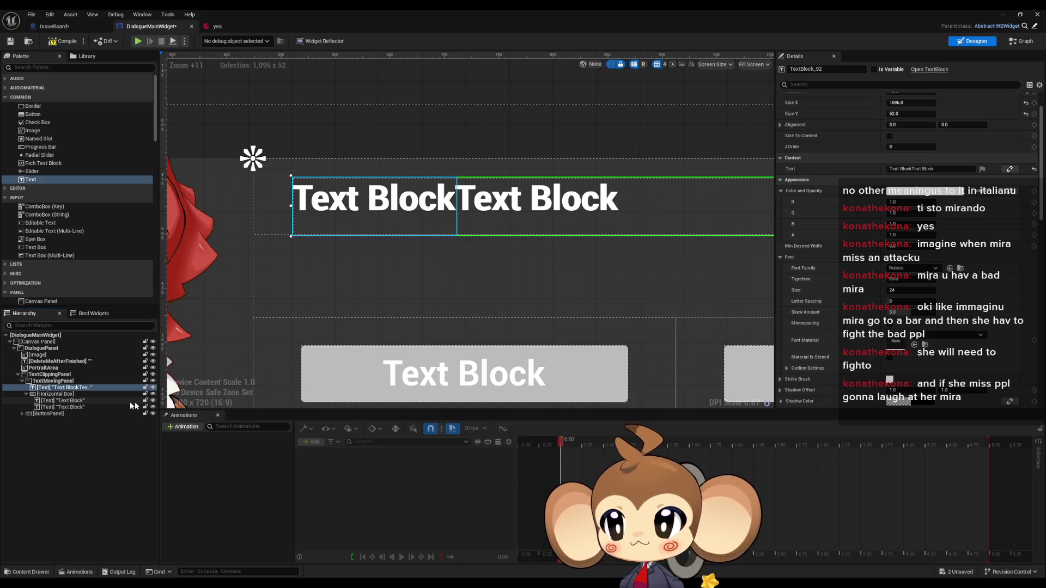
Set the first Horizontal Box text block's left margin to 0, trying -1 before settling on 0.
left_click(113, 400)
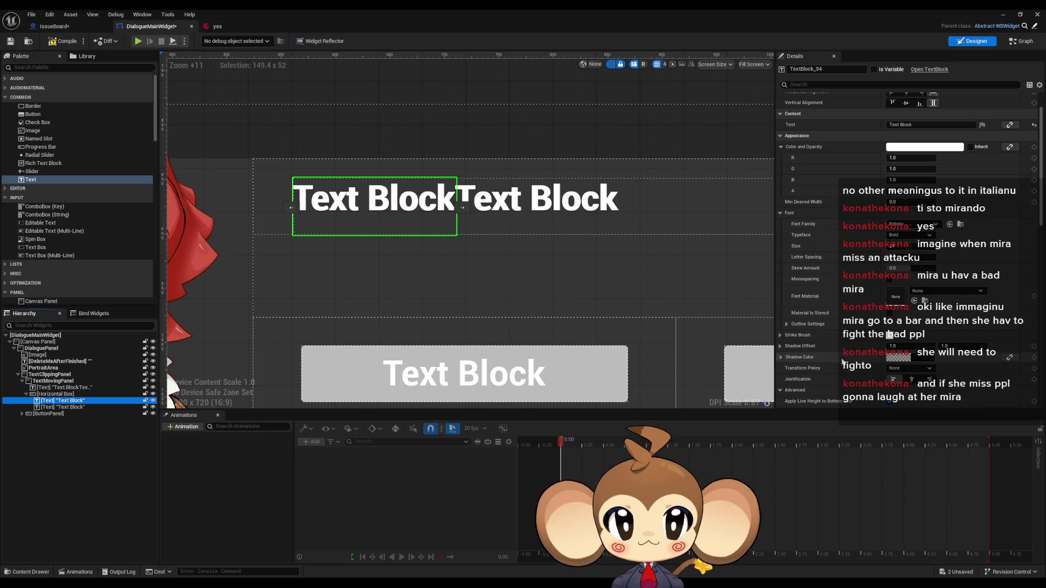
scroll(904, 272, "down", 2)
left_click_drag(911, 371, 903, 374)
left_click(905, 373)
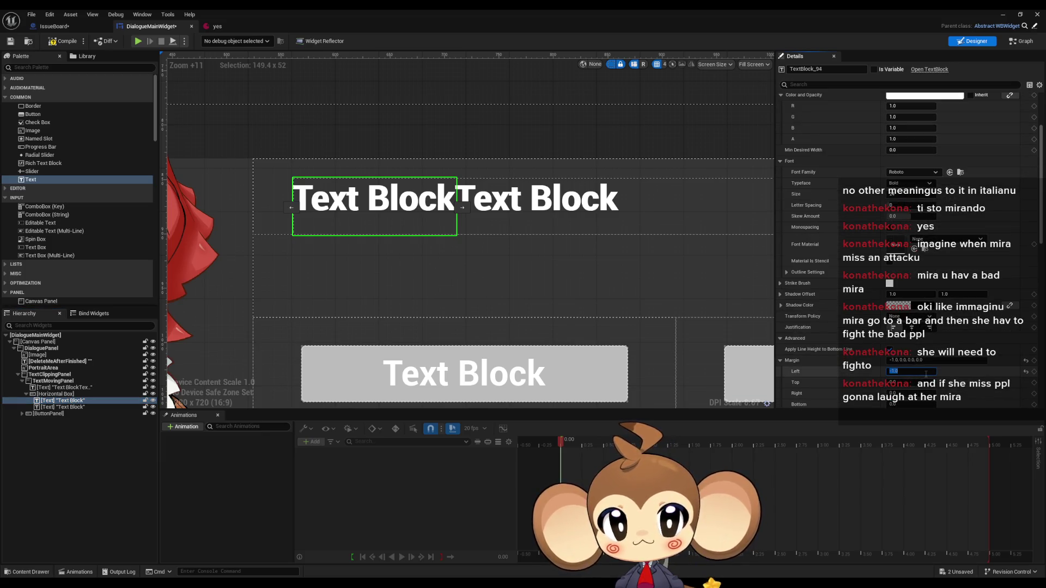
type("0")
key("Return")
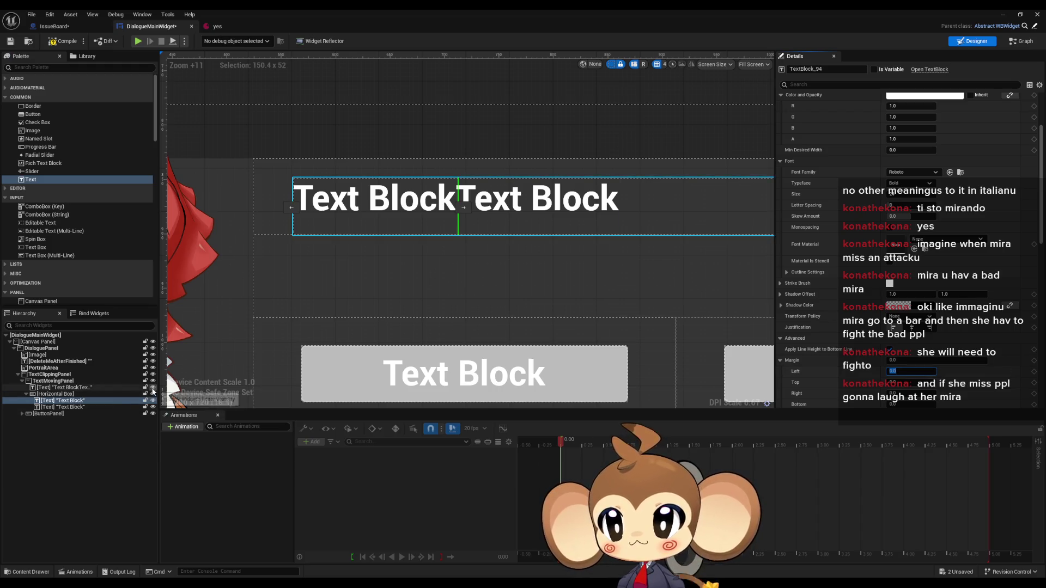
left_click(904, 371)
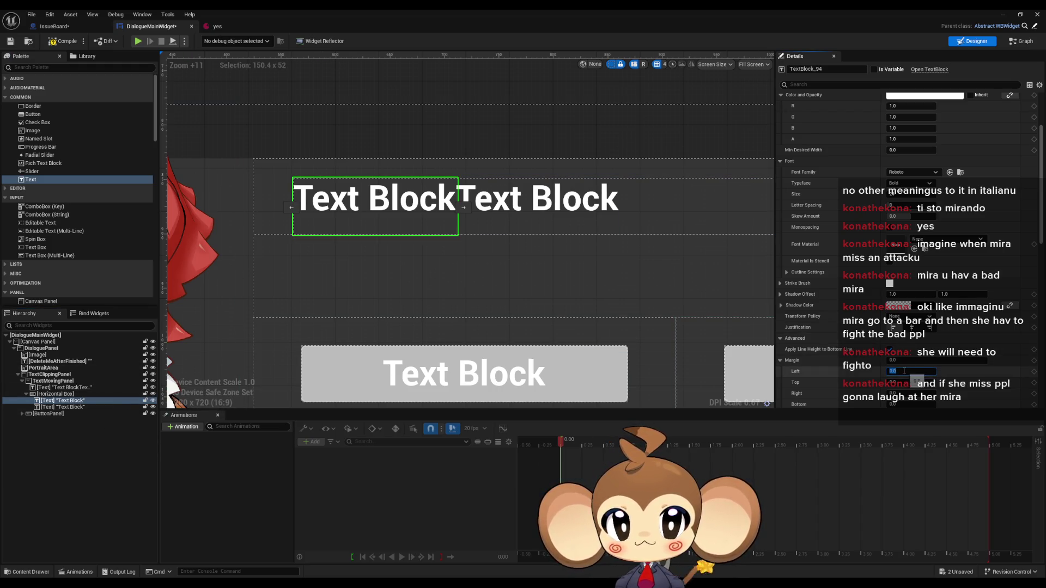
type("-1")
key("Return")
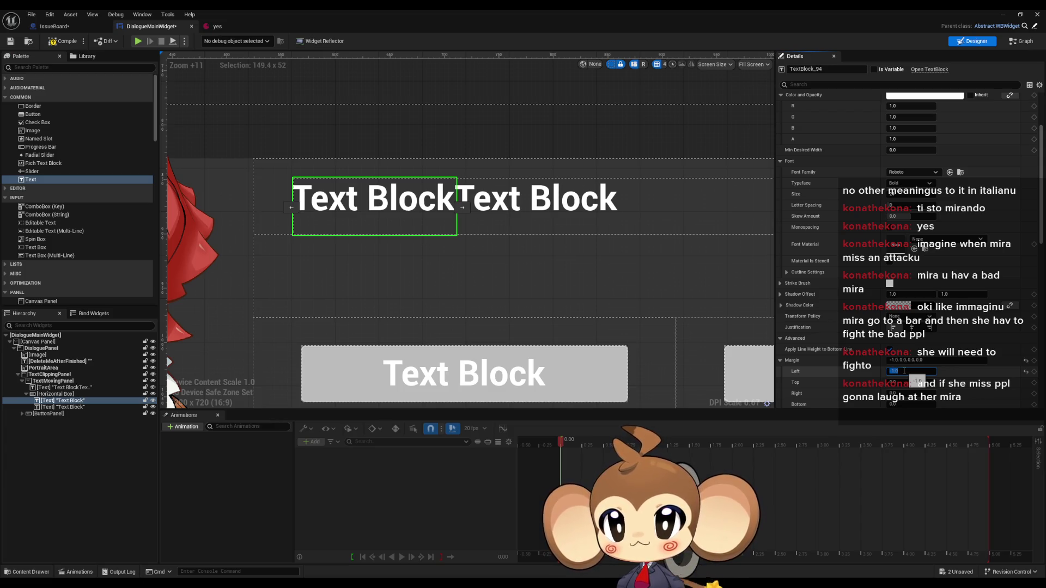
type("0")
key("Return")
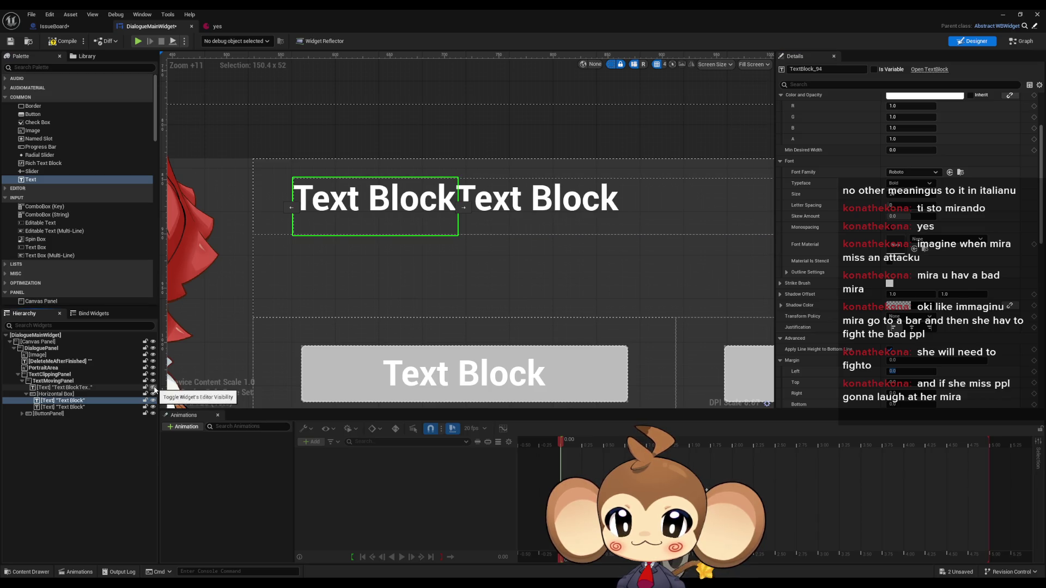
scroll(469, 334, "down", 4)
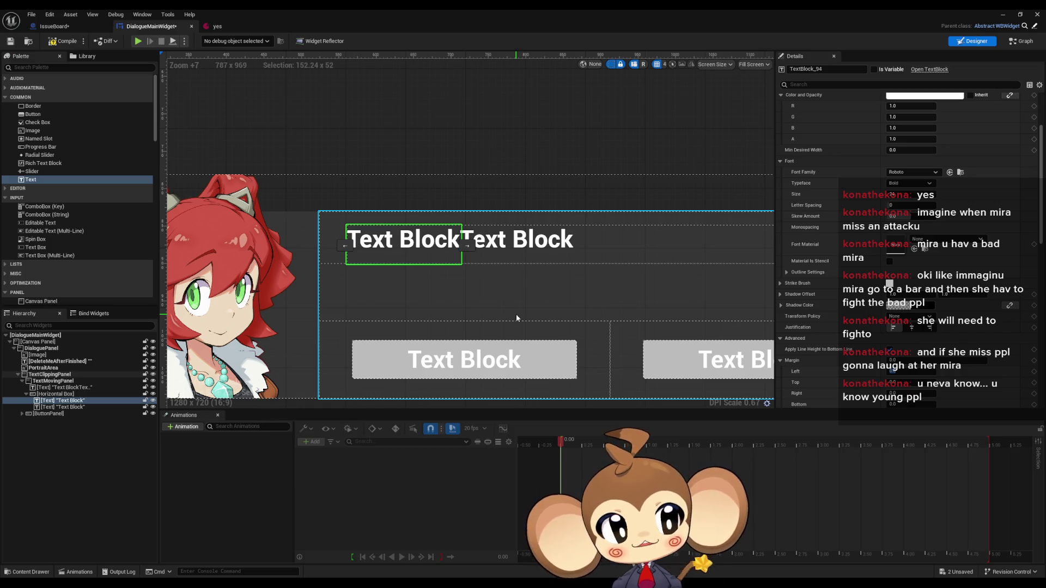
Duplicate the second Text Block with Ctrl+D, creating a third in the Horizontal Box.
left_click_drag(348, 253, 543, 246)
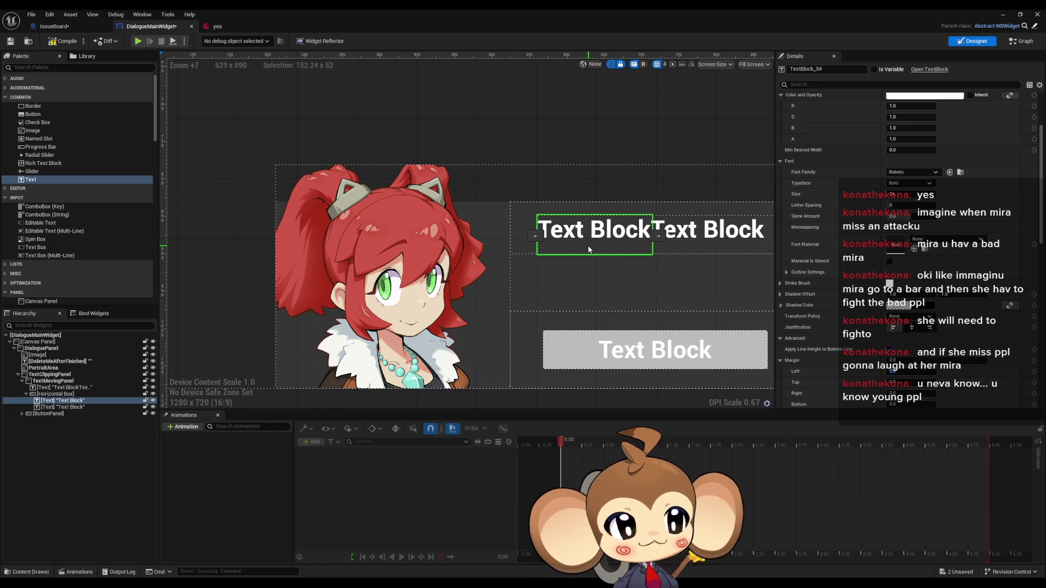
mouse_move(677, 243)
left_mouse_down()
mouse_move(556, 256)
mouse_move(558, 265)
left_mouse_up()
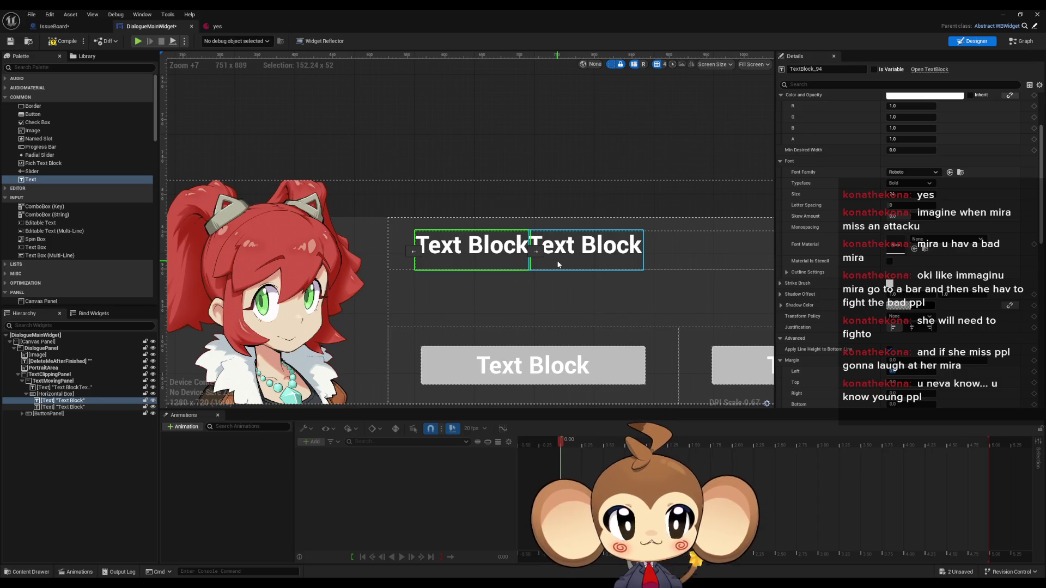
left_click_drag(708, 183, 694, 188)
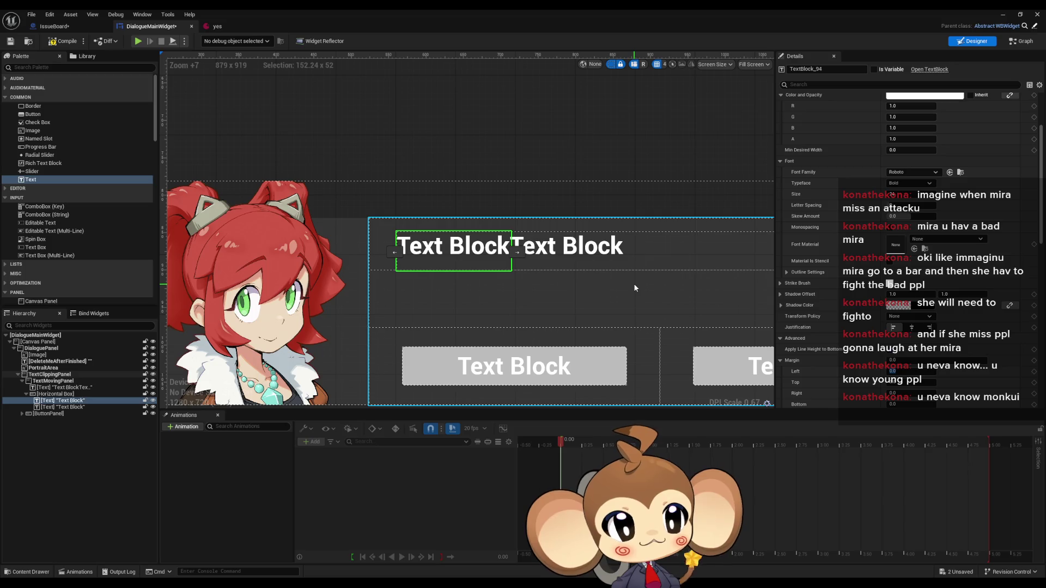
scroll(632, 292, "down", 1)
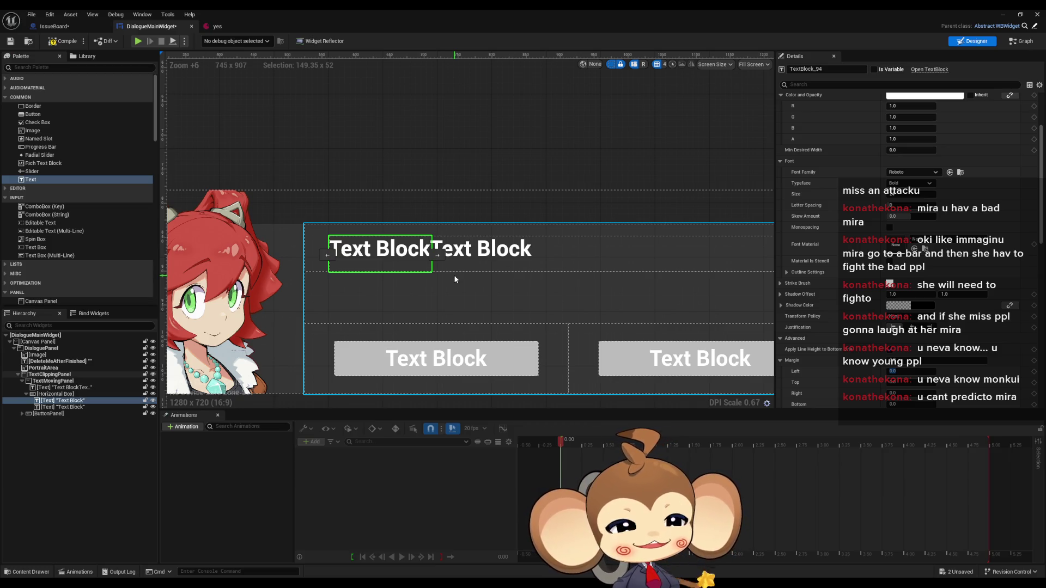
mouse_move(542, 330)
left_mouse_down()
mouse_move(550, 350)
mouse_move(546, 323)
left_mouse_up()
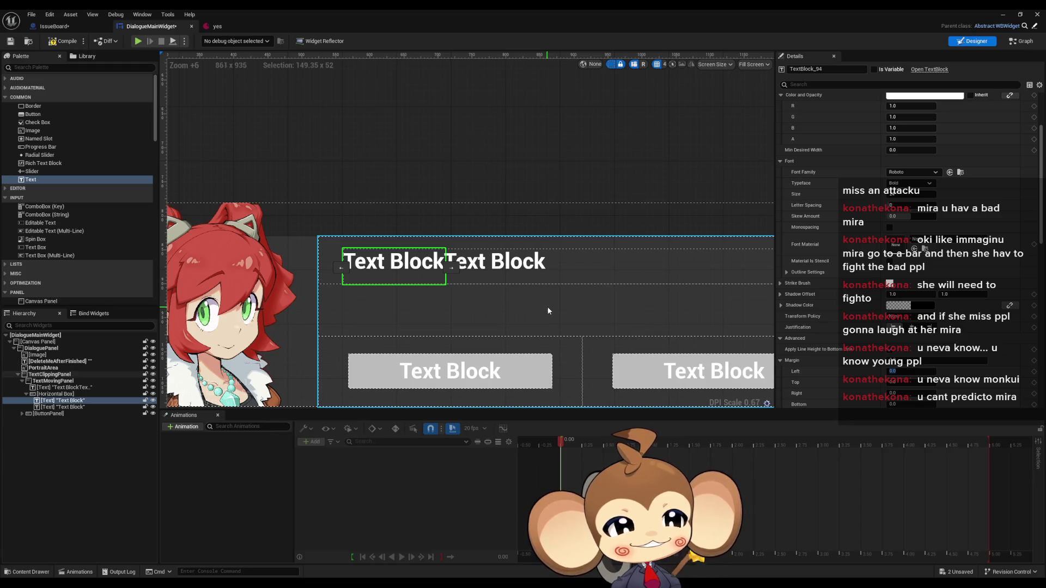
left_click_drag(547, 313, 564, 320)
left_click(470, 268)
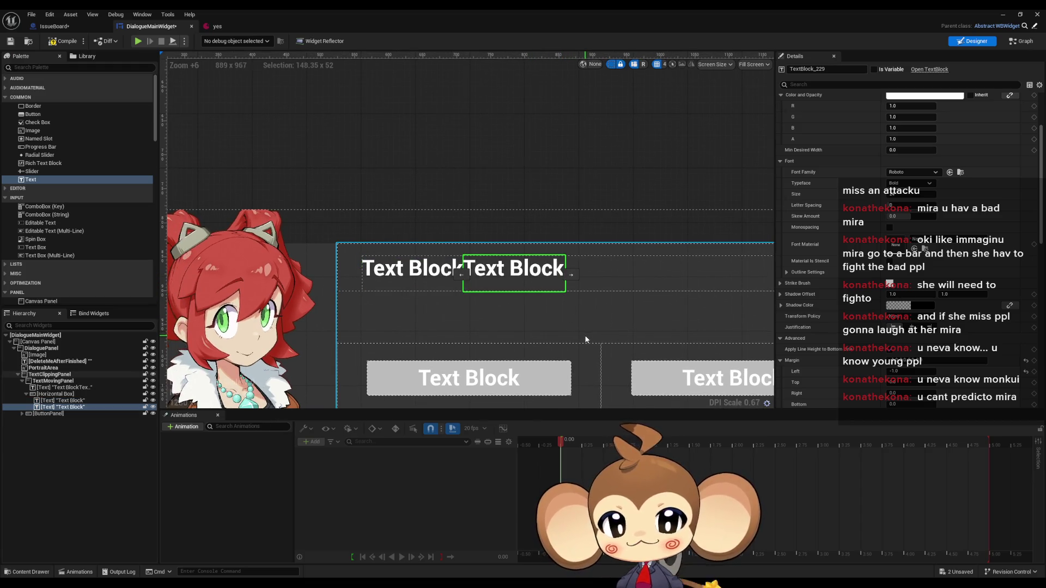
left_click_drag(575, 272, 579, 289)
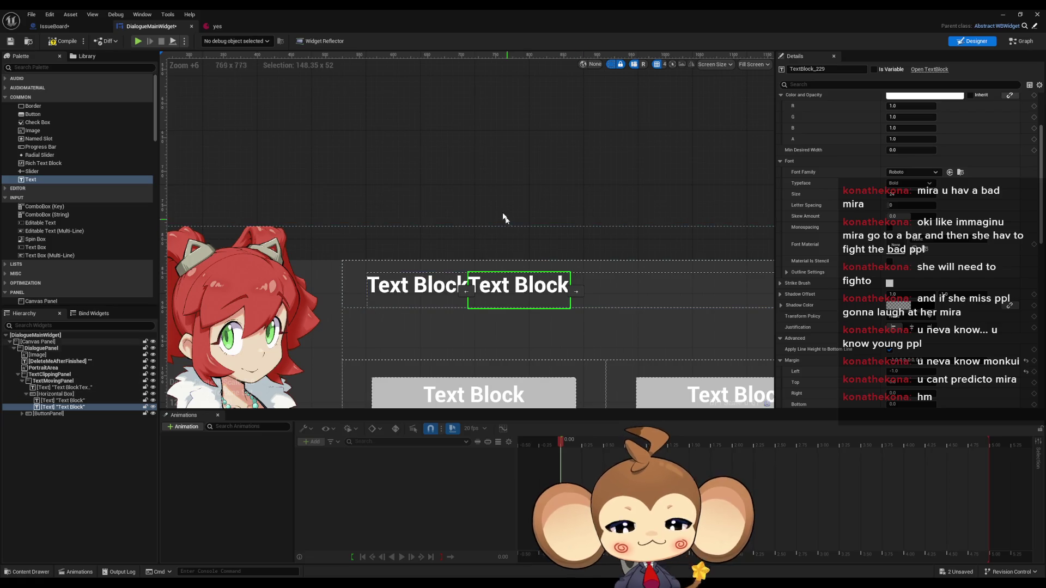
scroll(436, 228, "right", 1)
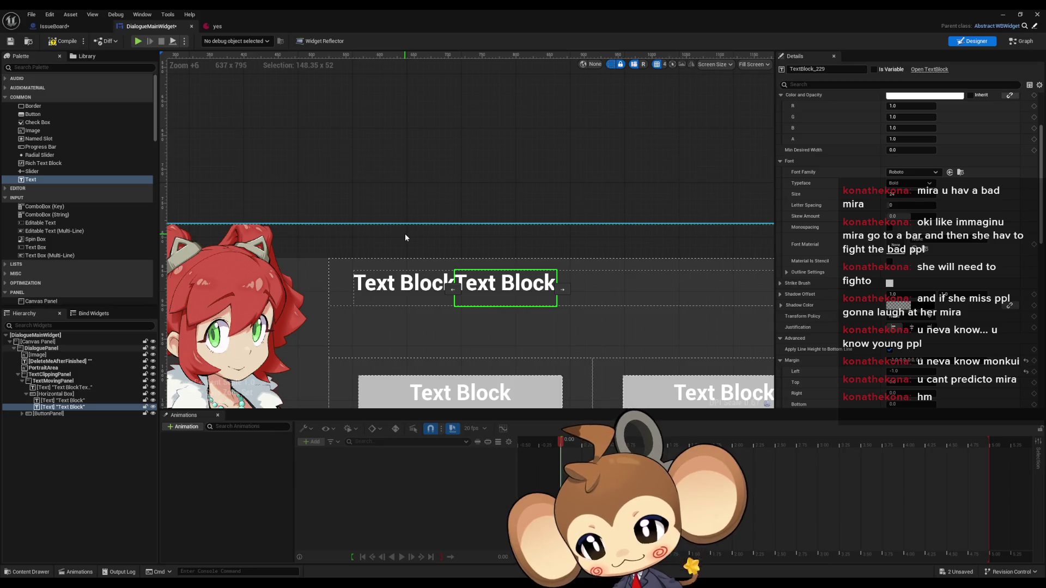
scroll(436, 242, "right", 4)
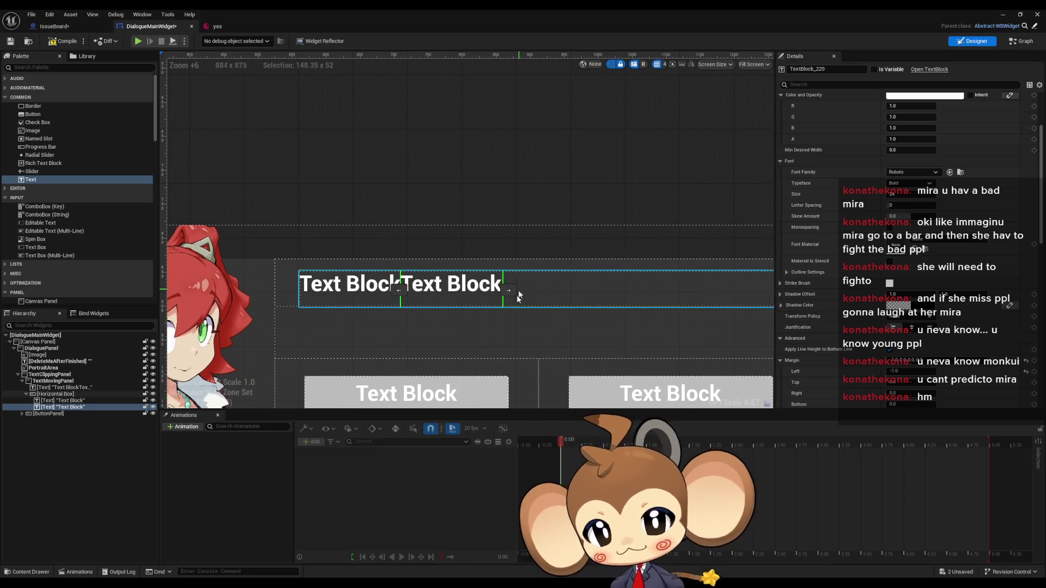
left_click(78, 406)
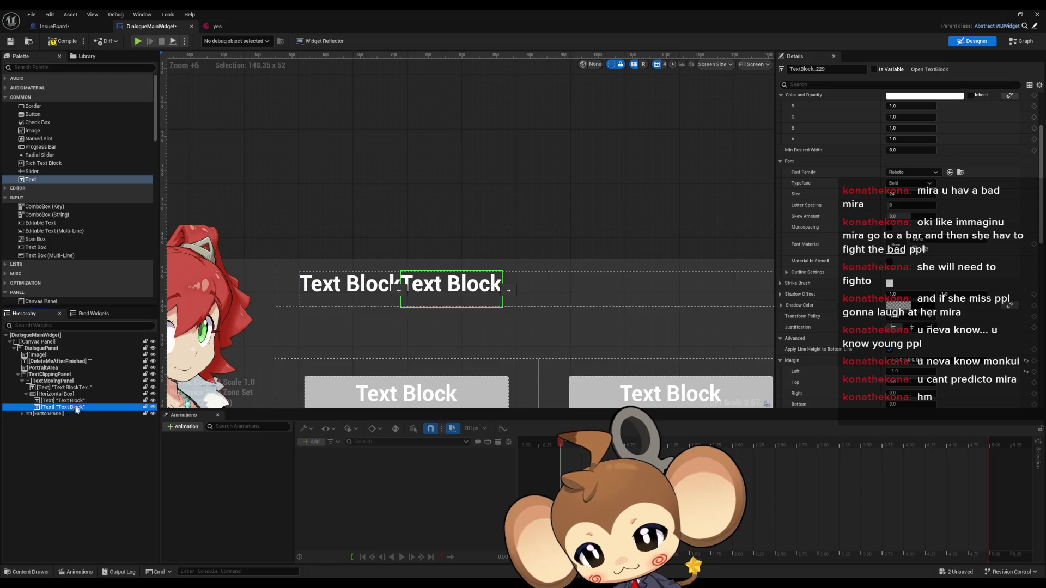
key("ctrl+d")
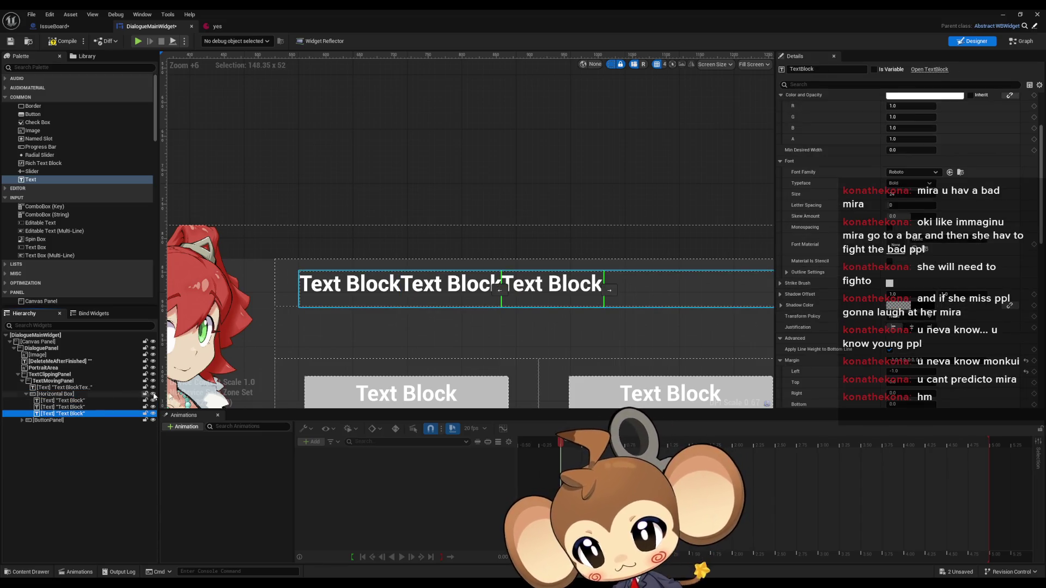
Extend the reference text to 'Text BlockText BlockText Block' by pasting 'Text Block' at its end.
left_click(84, 388)
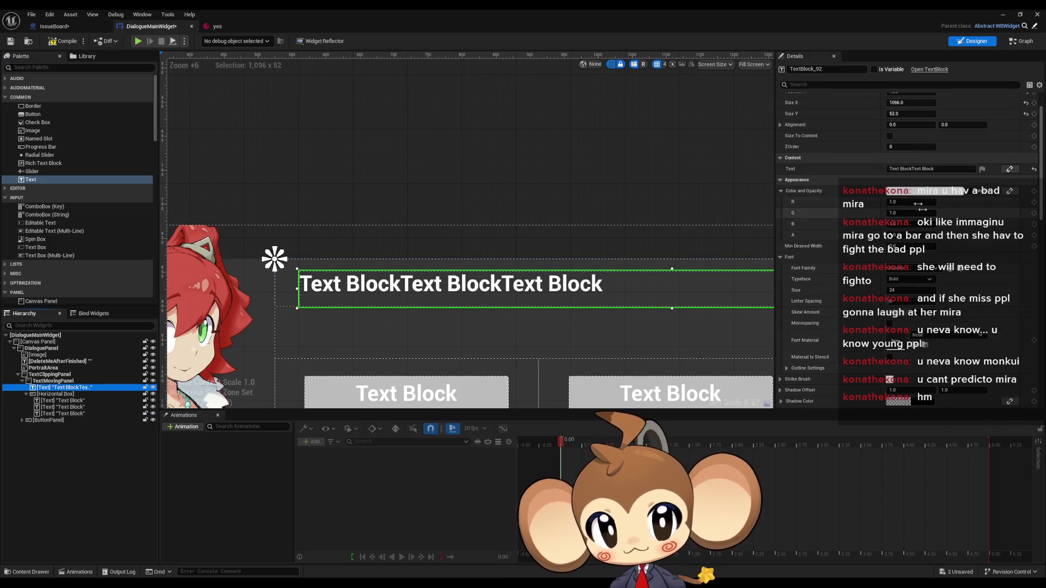
left_click_drag(933, 169, 912, 175)
key("ctrl+v")
key("ctrl+v")
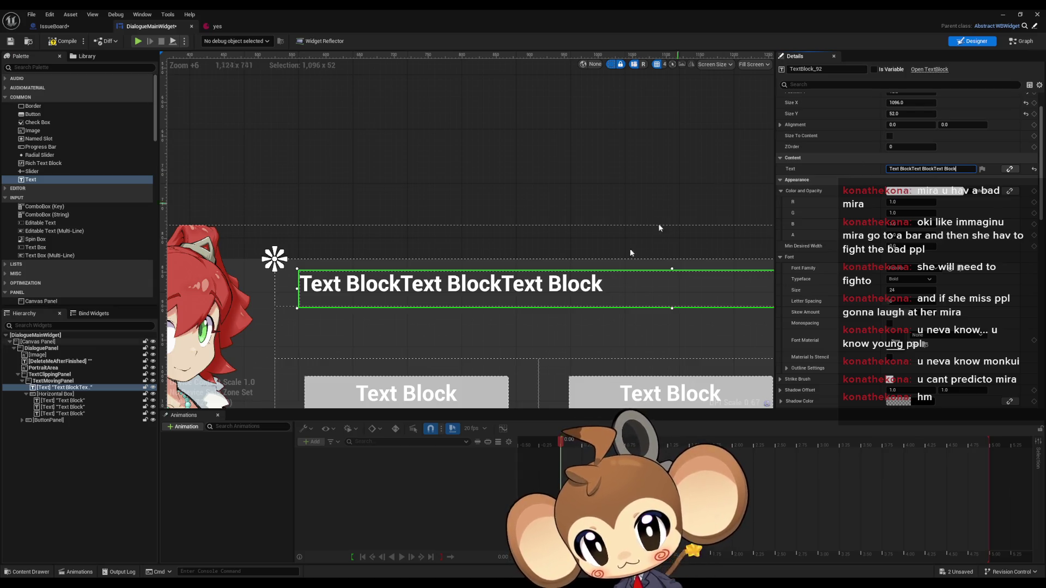
scroll(570, 292, "up", 13)
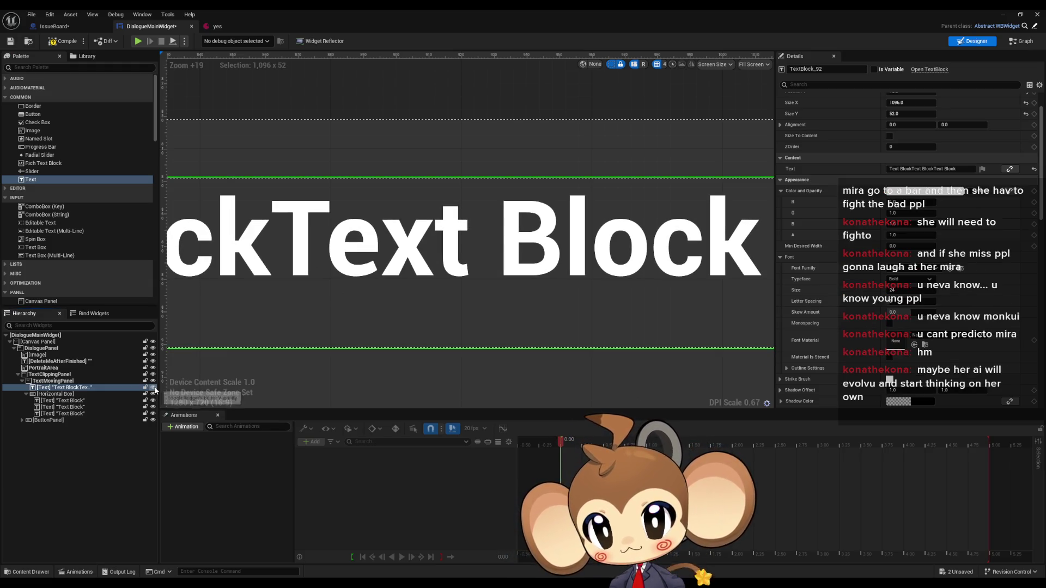
scroll(327, 315, "down", 10)
left_click_drag(425, 321, 579, 323)
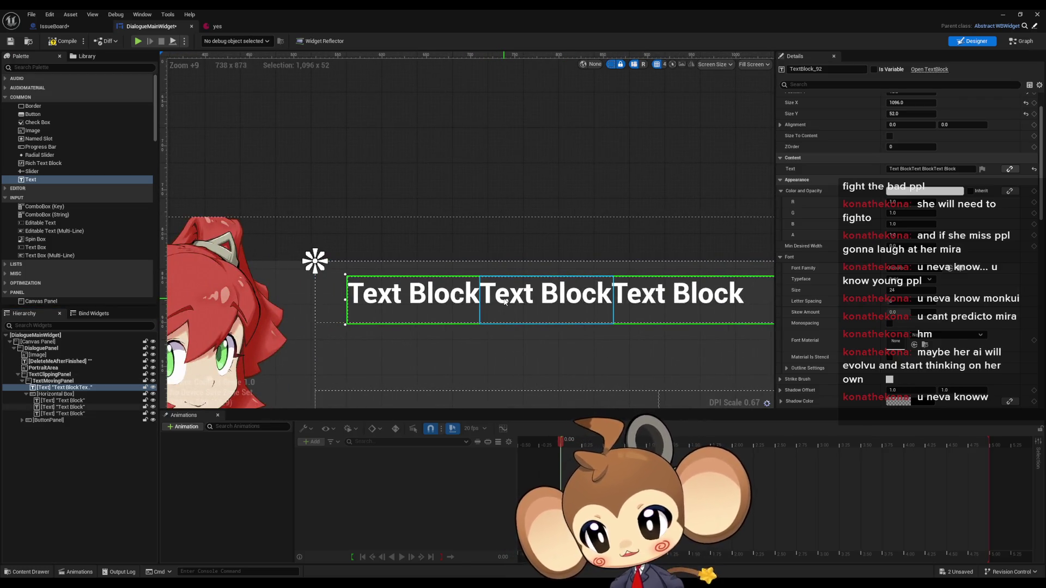
Set the third Text Block's left margin to -1 so it sits flush against the second.
left_click(505, 301)
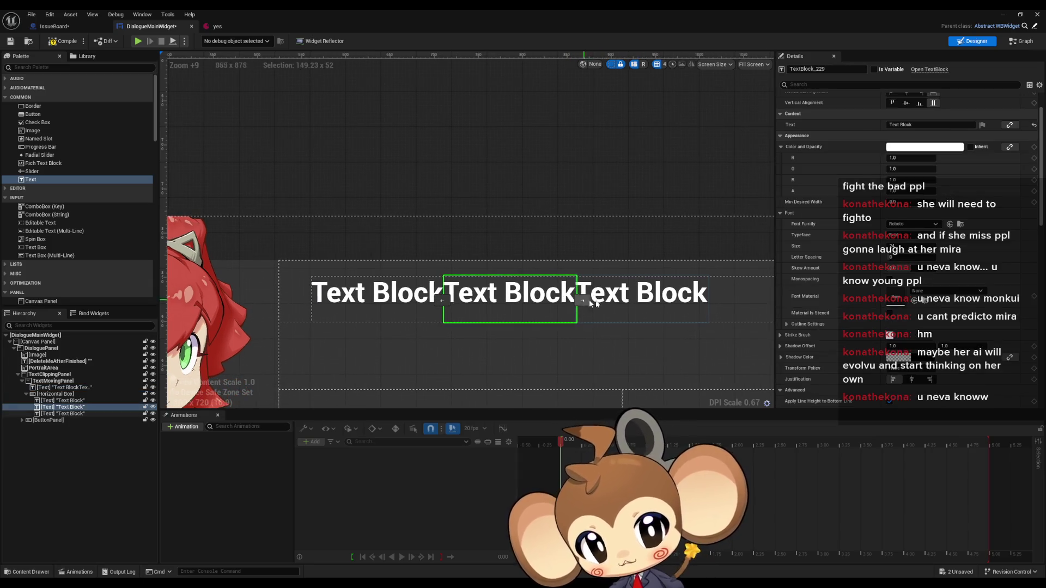
left_click(648, 299)
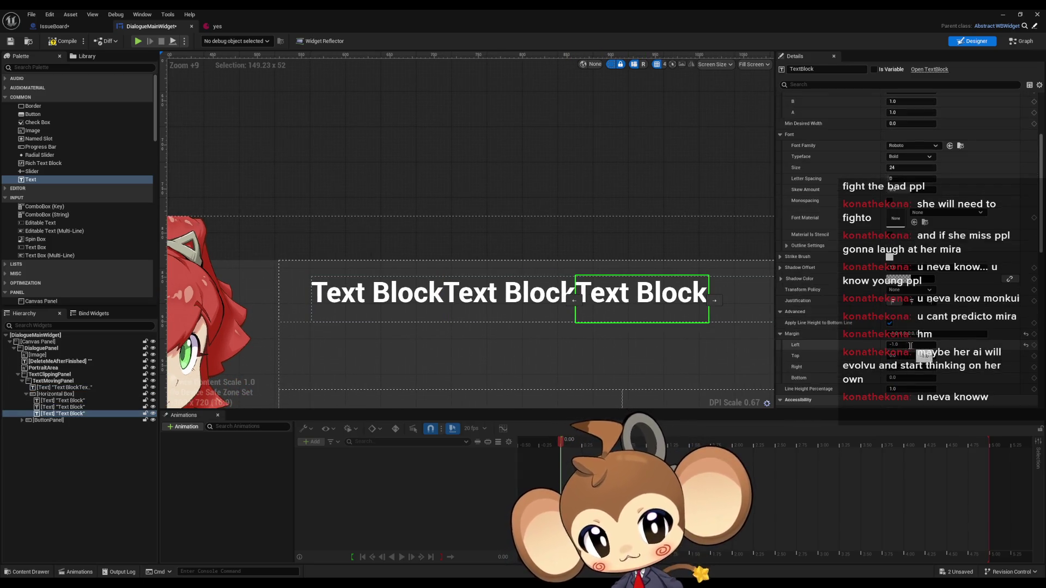
left_click(517, 299)
left_click(408, 302)
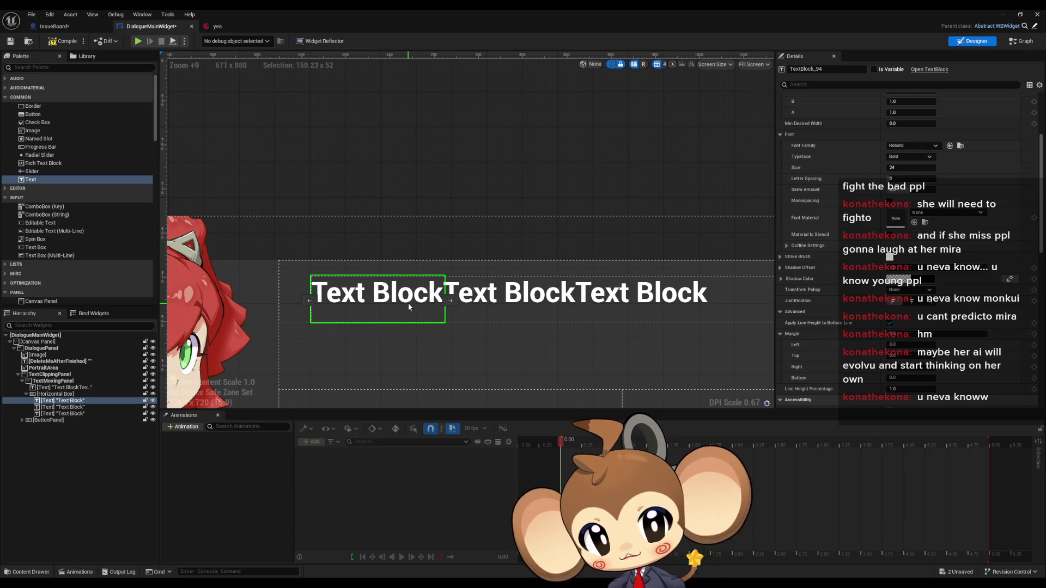
left_click(637, 300)
left_click(913, 345)
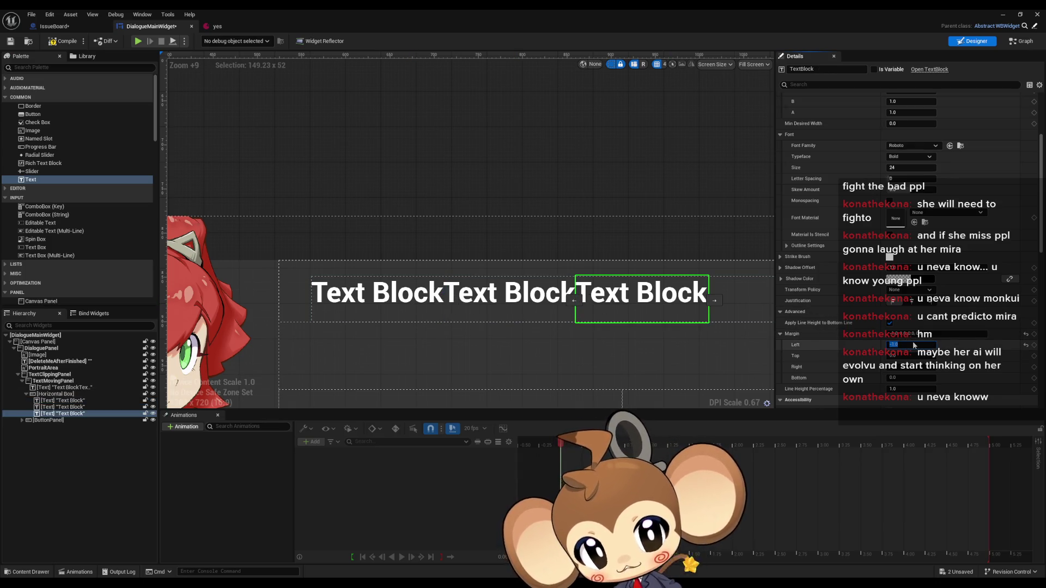
key("Return")
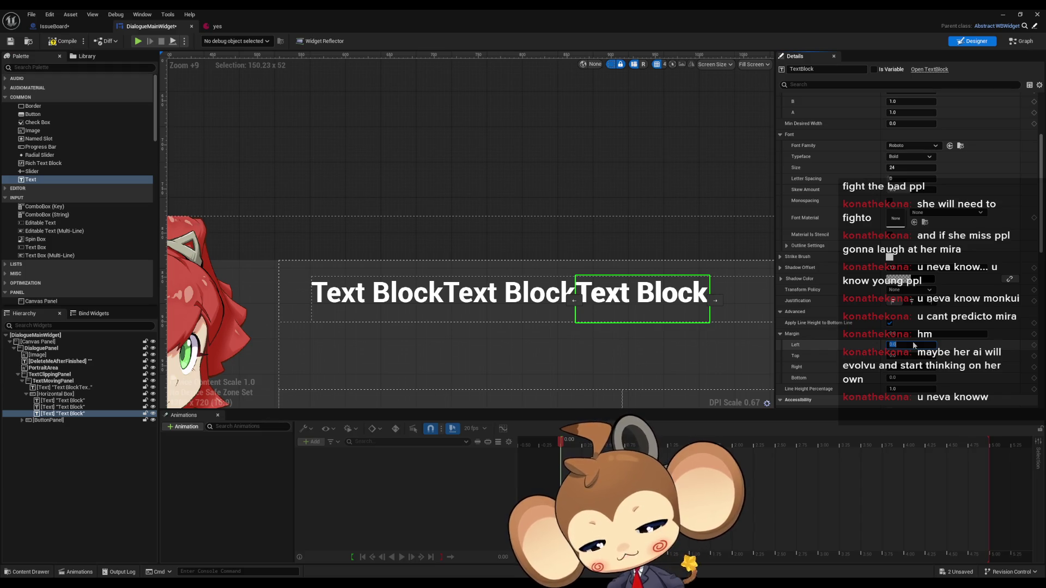
key("Return")
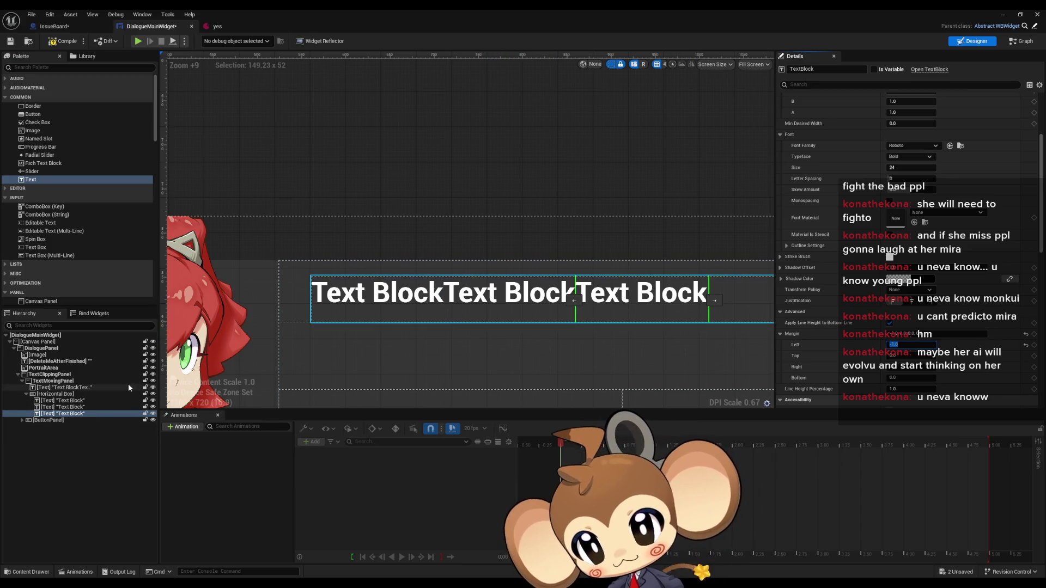
Recentre the dialogue panel on the canvas and switch to the CreateNewTextLine blueprint graph.
scroll(548, 349, "down", 2)
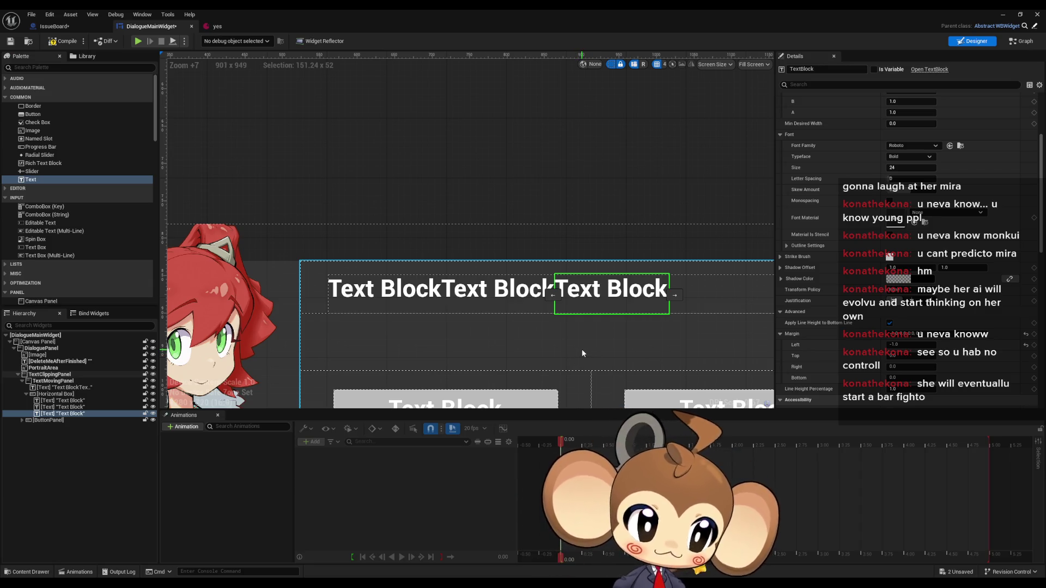
left_click_drag(581, 348, 558, 321)
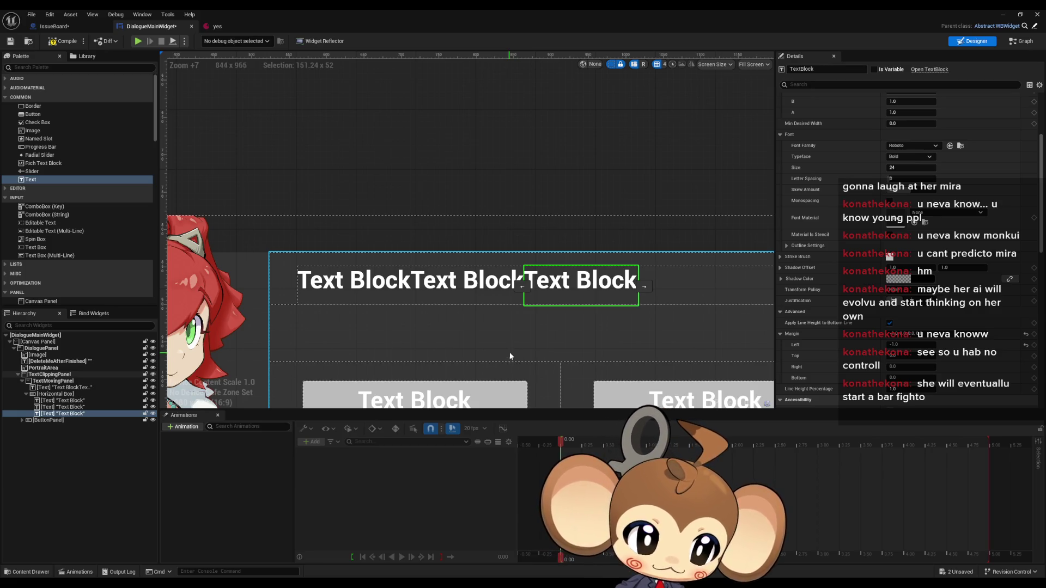
mouse_move(547, 334)
left_mouse_down()
mouse_move(484, 318)
mouse_move(540, 302)
left_mouse_up()
scroll(485, 318, "down", 2)
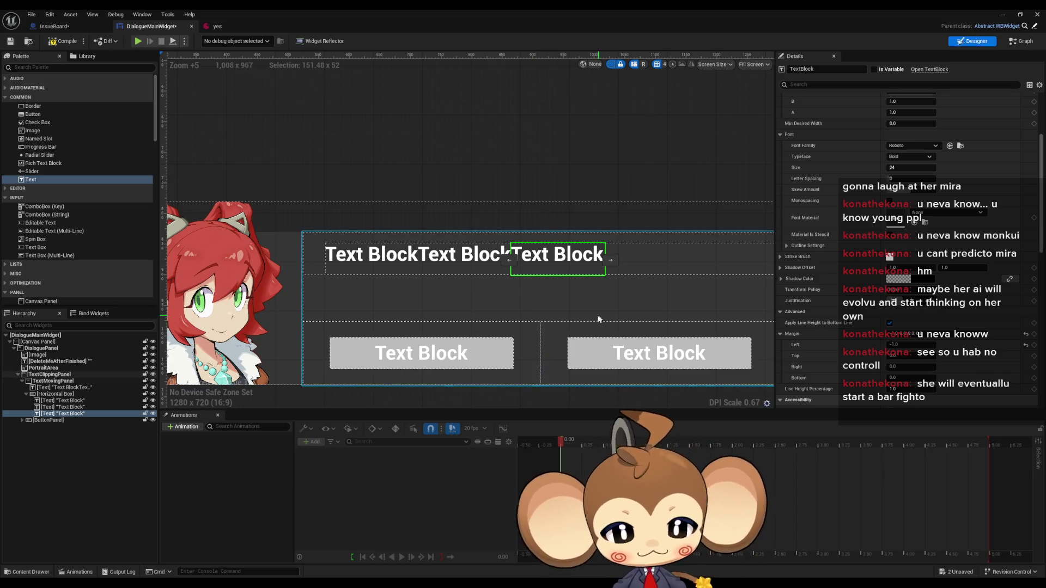
left_click_drag(586, 287, 622, 274)
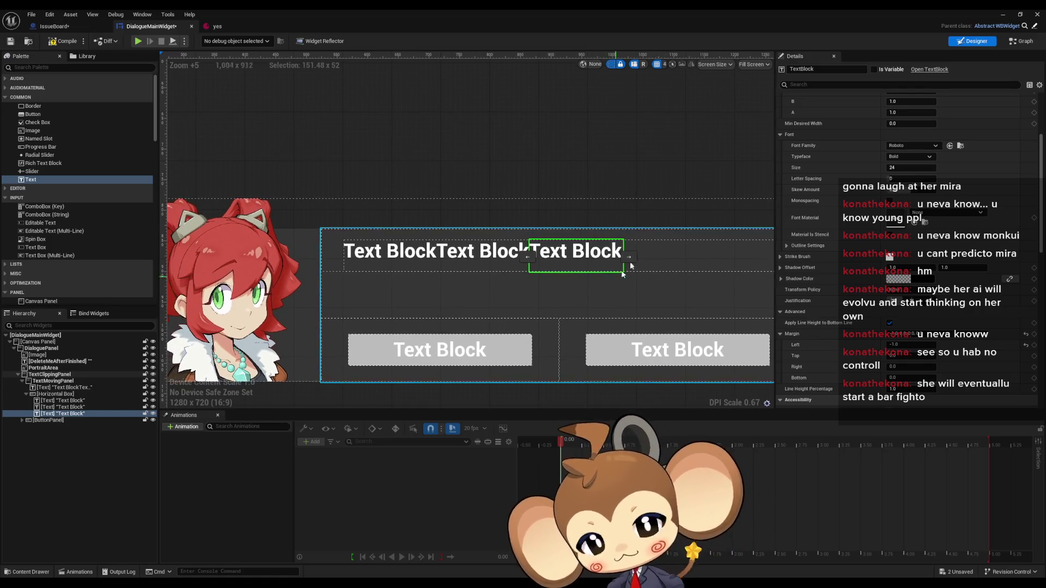
left_click(1014, 41)
Look over the CreateNewTextLine nodes, then select the first Text Block in the designer layout.
left_click_drag(583, 323, 584, 296)
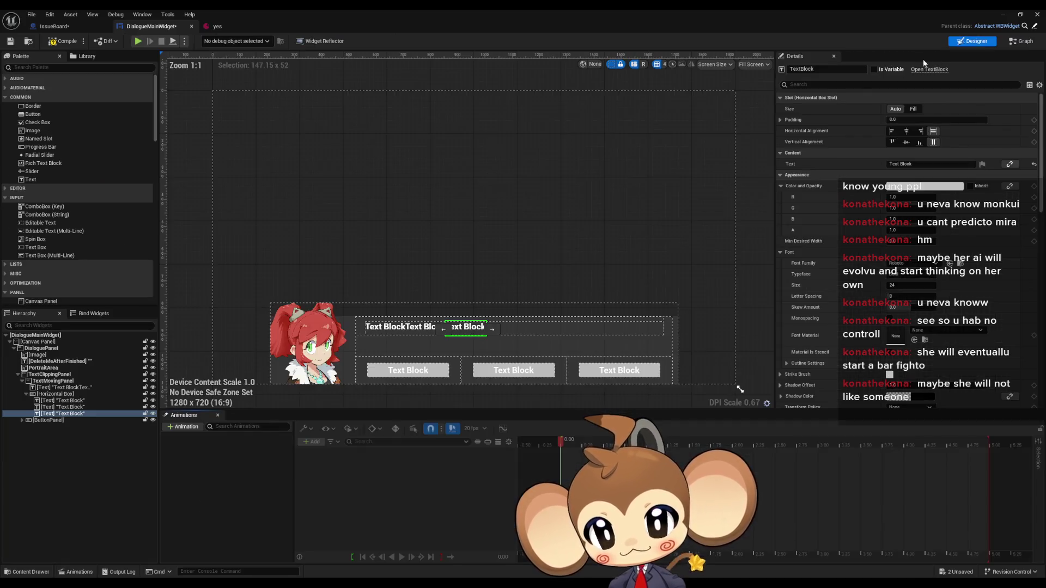
left_click(969, 41)
left_click(386, 327)
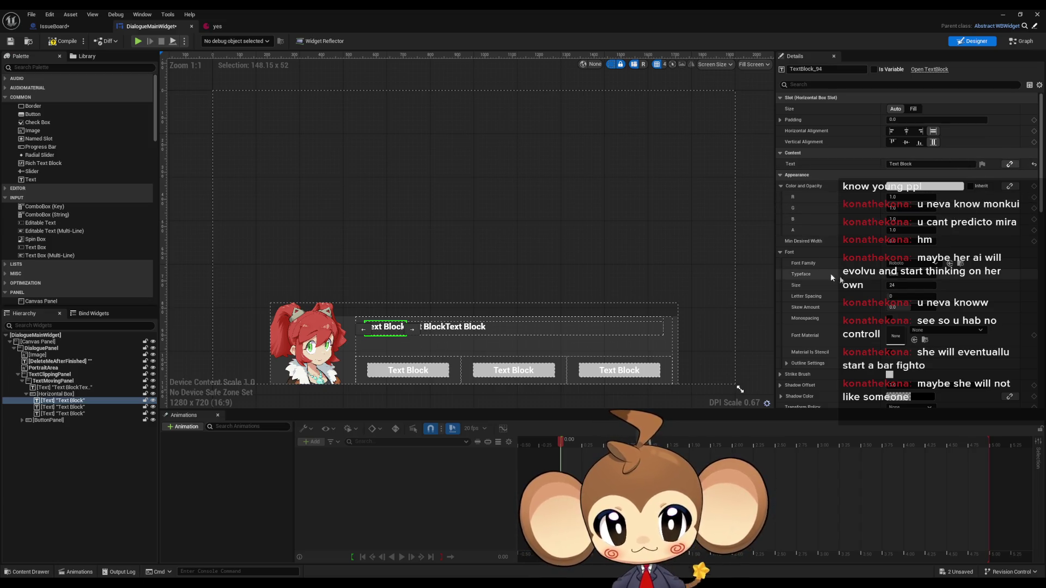
scroll(423, 357, "up", 5)
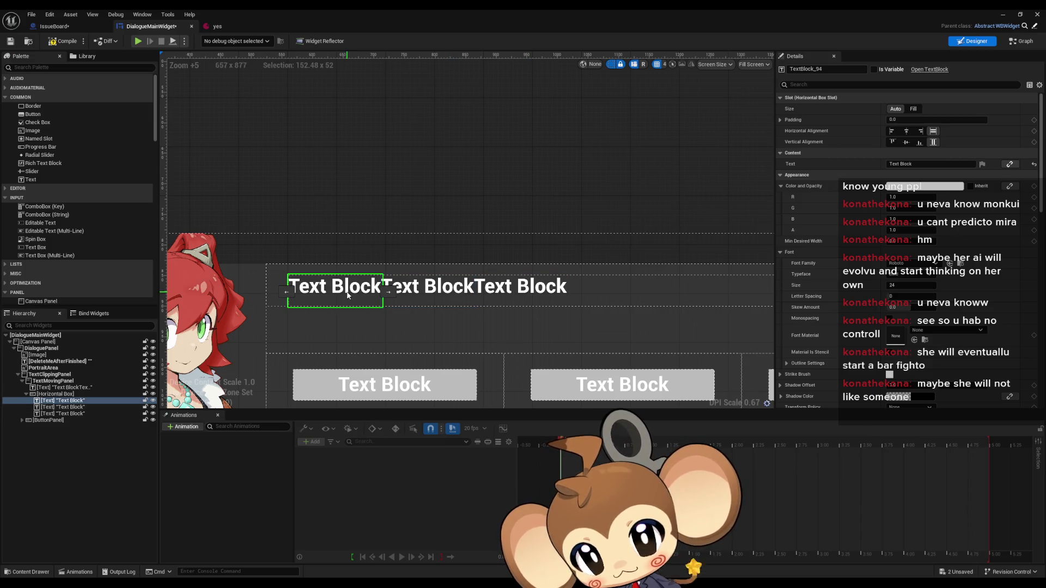
In the graph, shift the Construct Horizontal Box, Add Child and Text Moving Panel nodes up-left.
left_click(1013, 43)
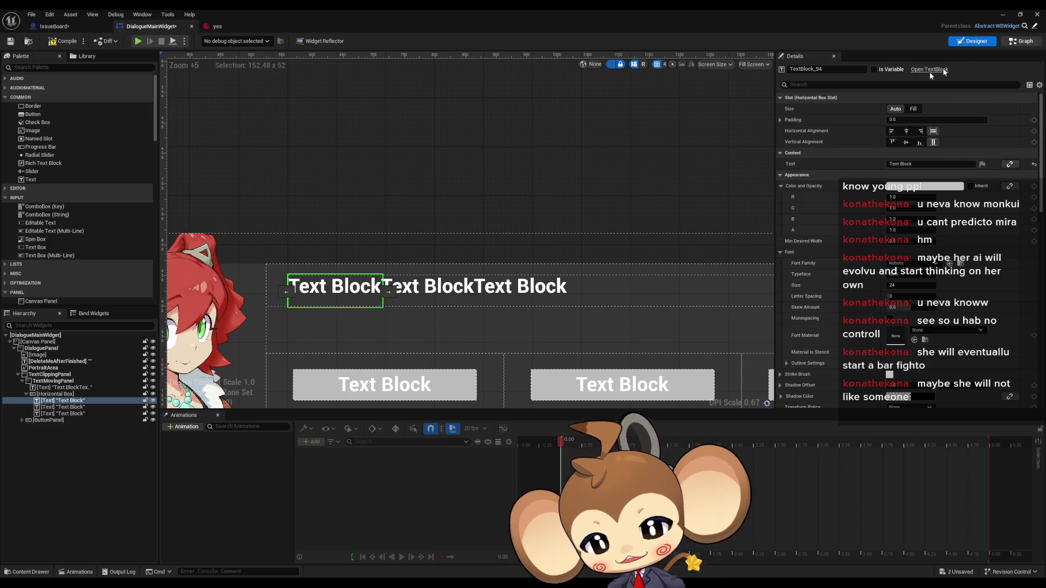
left_click_drag(549, 147, 335, 279)
left_click_drag(515, 196, 480, 156)
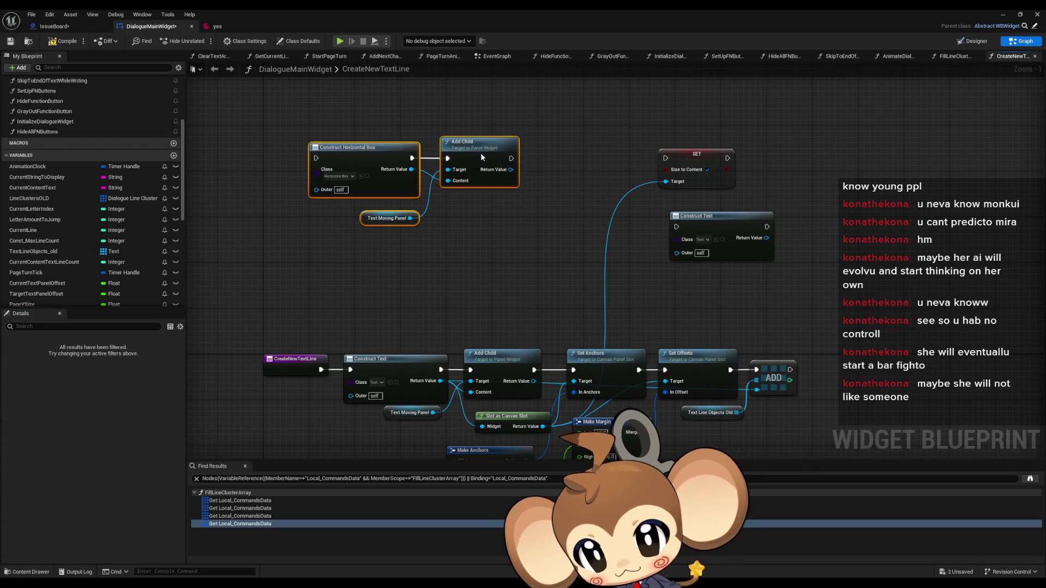
left_click_drag(557, 271, 537, 186)
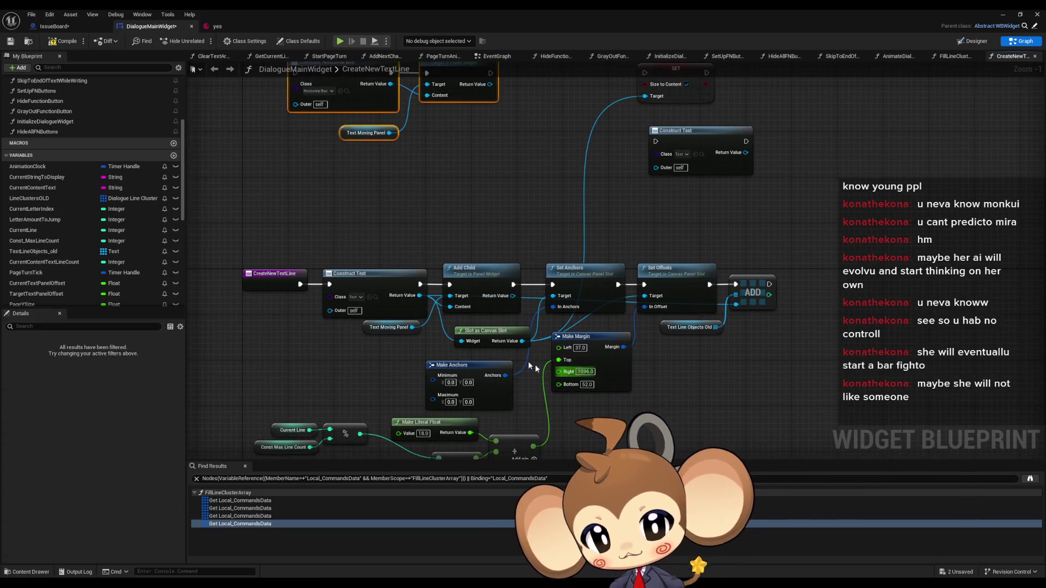
left_click(972, 41)
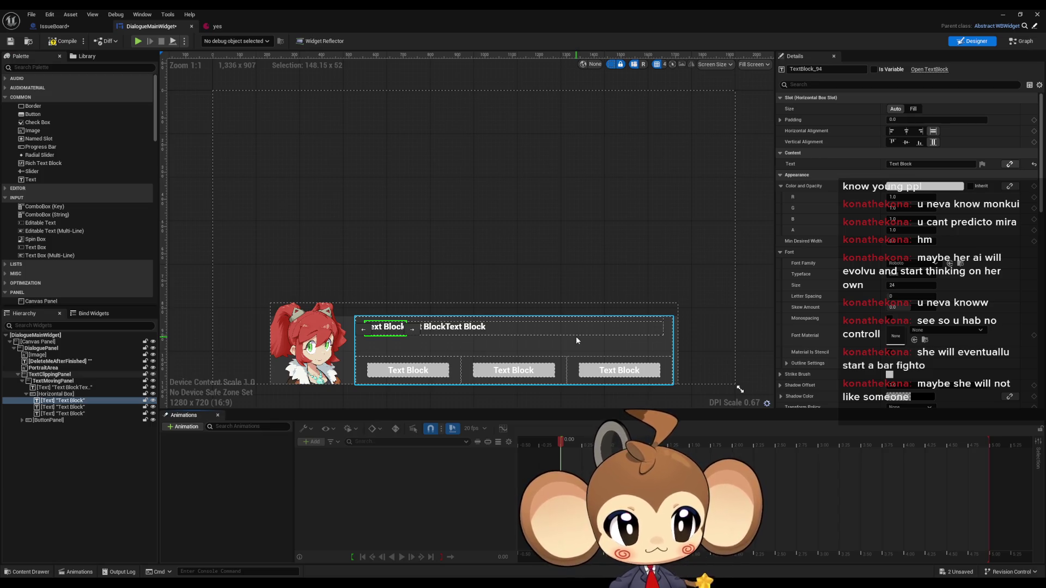
Select the Horizontal Box holding the text blocks to inspect its slot position and size.
scroll(576, 335, "up", 3)
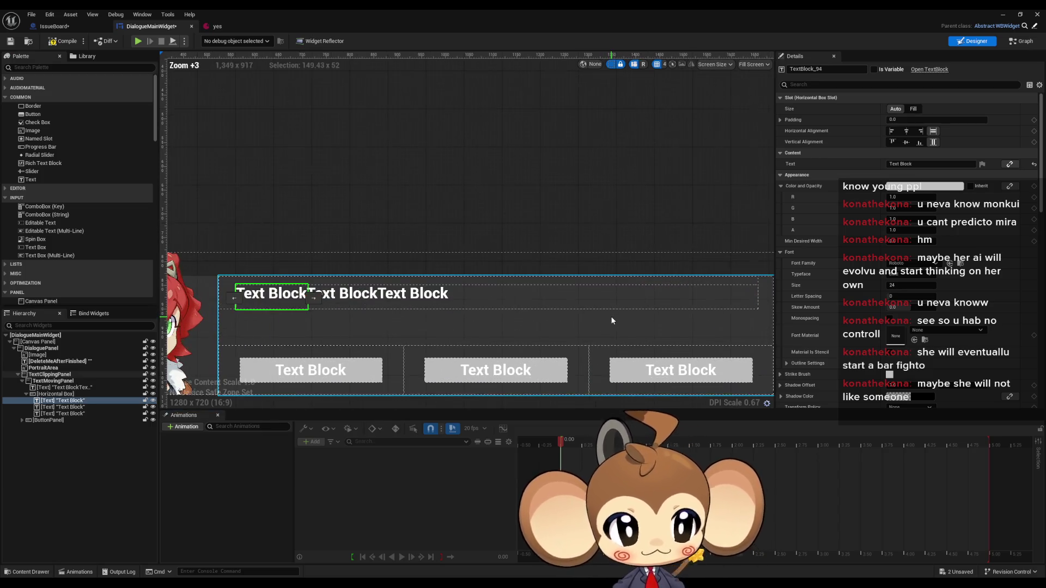
left_click_drag(611, 320, 632, 324)
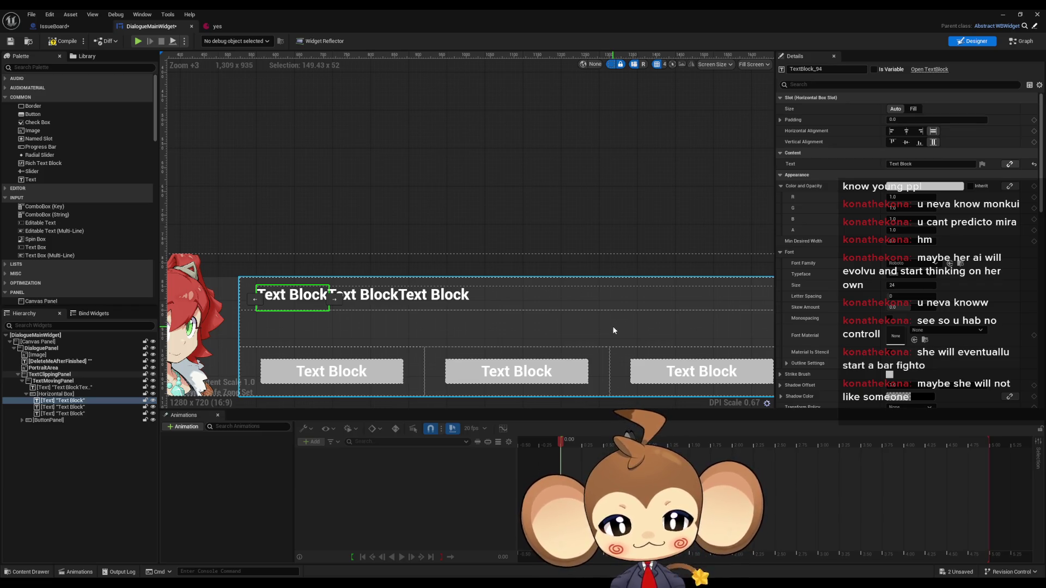
left_click_drag(612, 325, 593, 309)
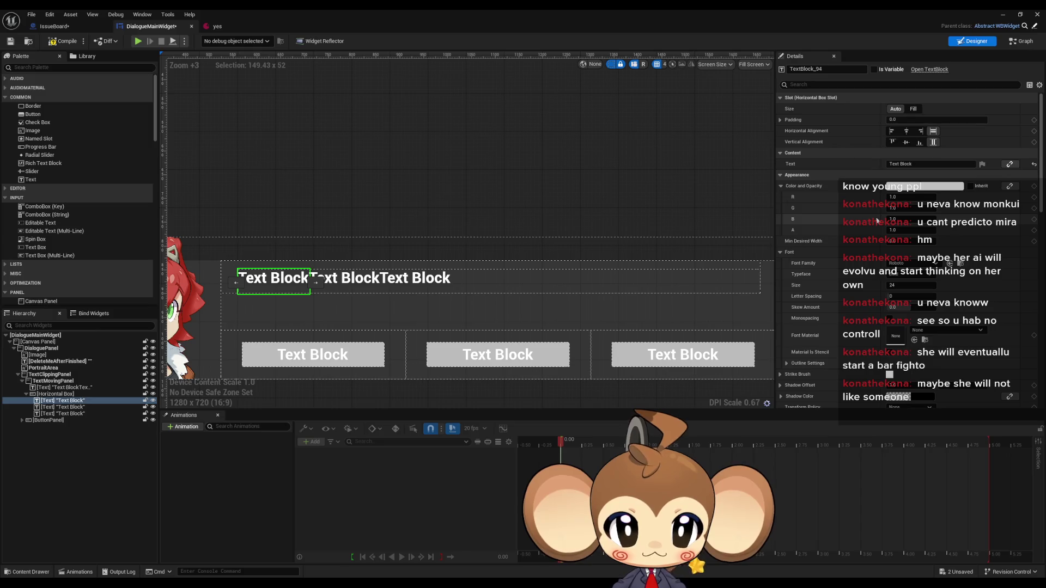
left_click(52, 395)
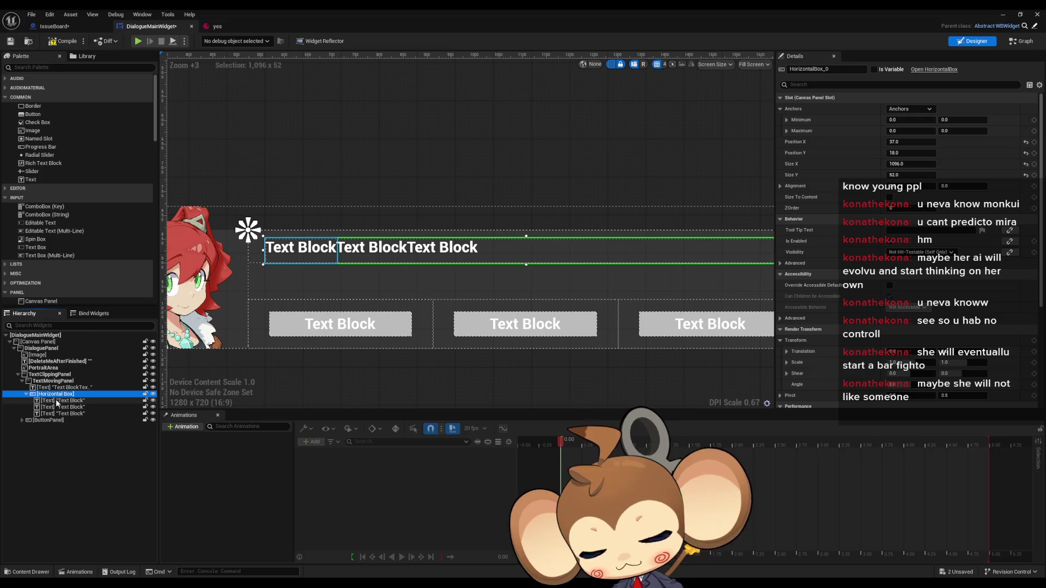
left_click(57, 401)
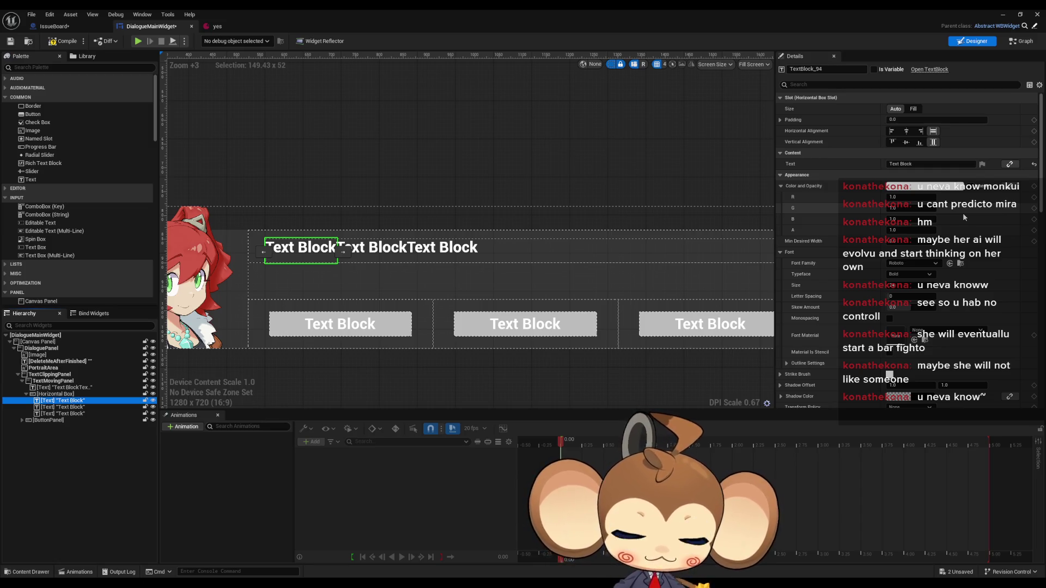
left_click(56, 395)
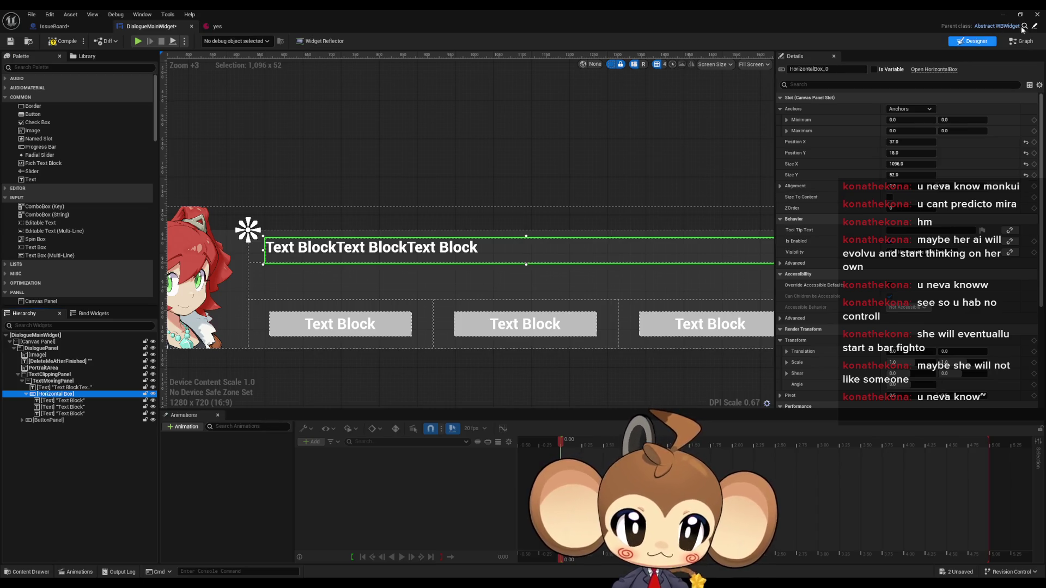
left_click(1017, 42)
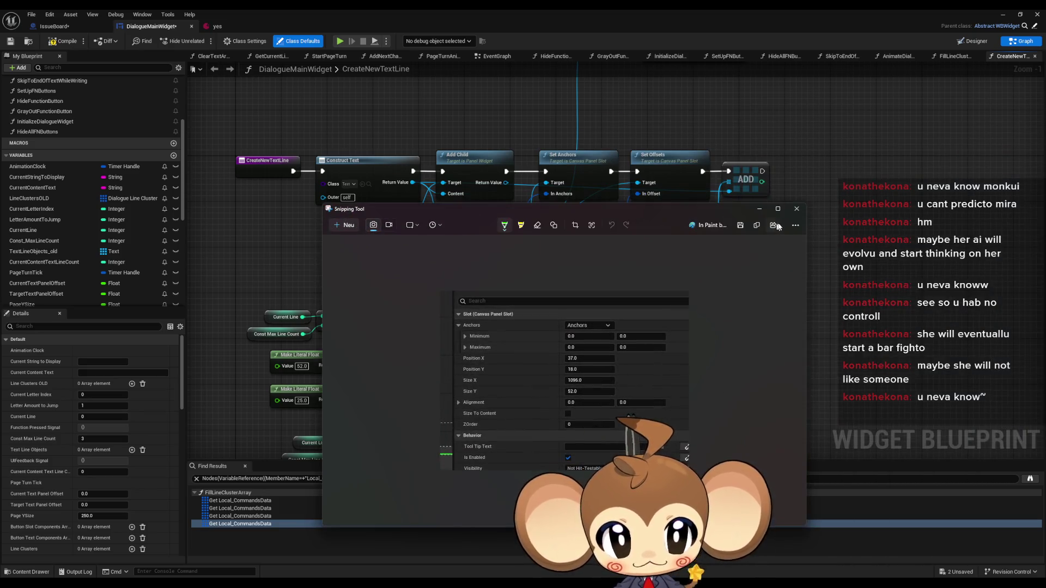
Close Snipping Tool, move the Construct Horizontal Box nodes up-left and another node group up-right.
left_click(793, 214)
scroll(606, 295, "down", 2)
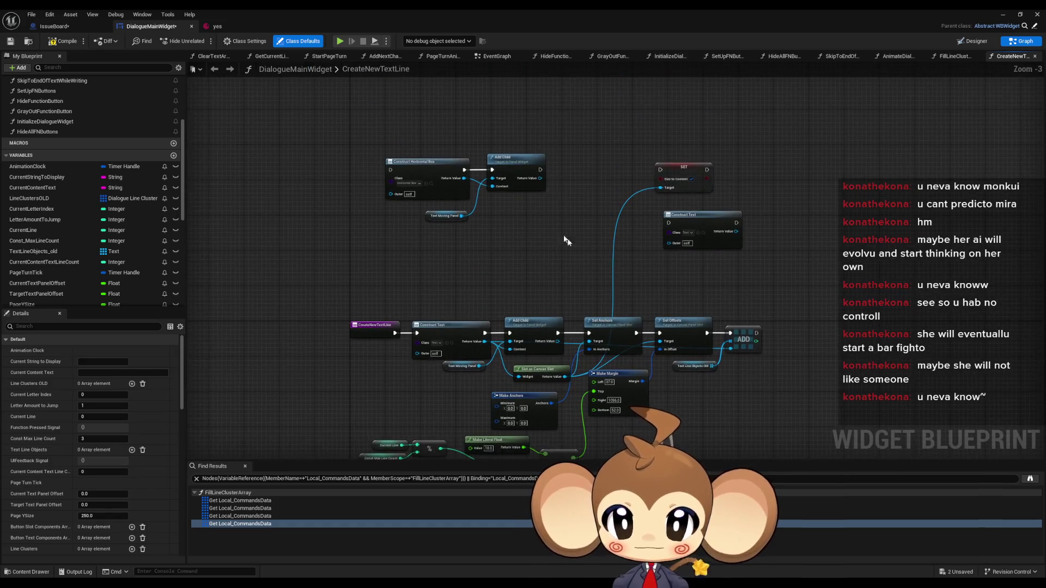
left_click_drag(382, 150, 491, 231)
left_click_drag(506, 167, 484, 141)
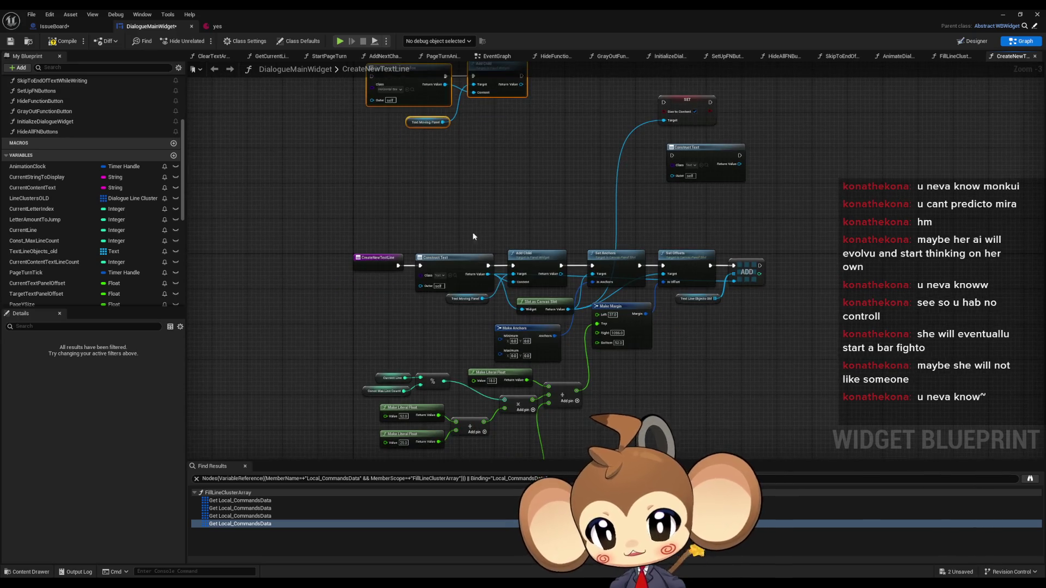
mouse_move(444, 223)
left_mouse_down()
mouse_move(811, 436)
mouse_move(784, 341)
left_mouse_up()
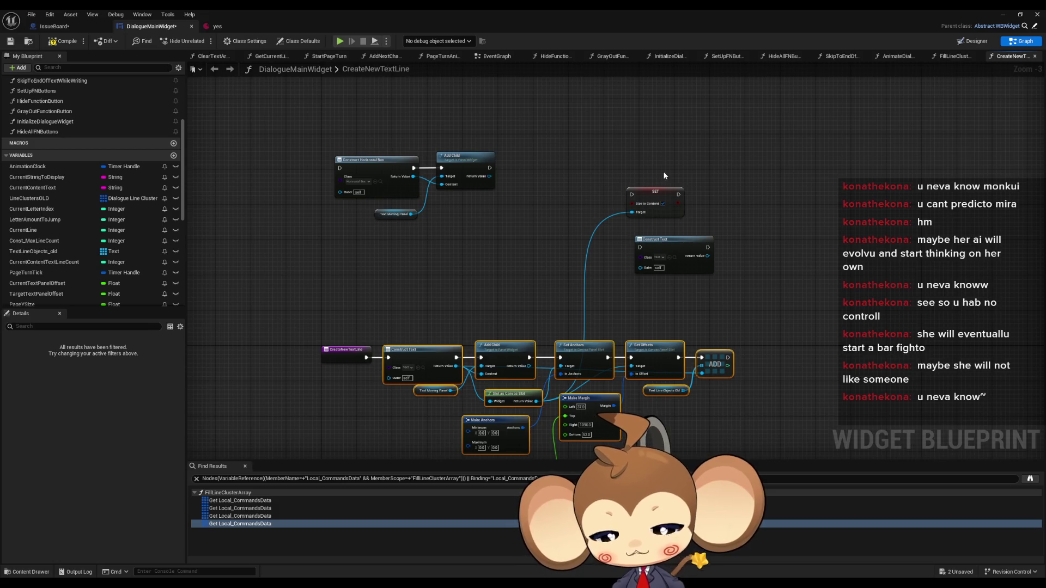
mouse_move(461, 452)
left_mouse_down()
mouse_move(632, 49)
mouse_move(625, 168)
left_mouse_up()
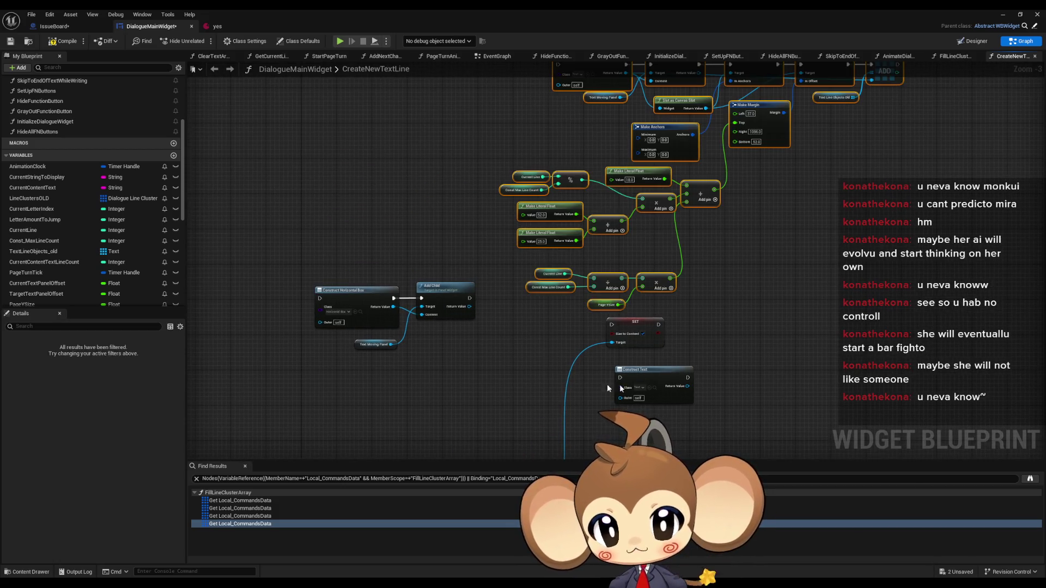
Move the main text-line chain and math nodes down, apart from the SET and Construct Text nodes.
mouse_move(553, 327)
left_mouse_down()
mouse_move(701, 408)
mouse_move(640, 309)
mouse_move(352, 190)
mouse_move(298, 153)
left_mouse_up()
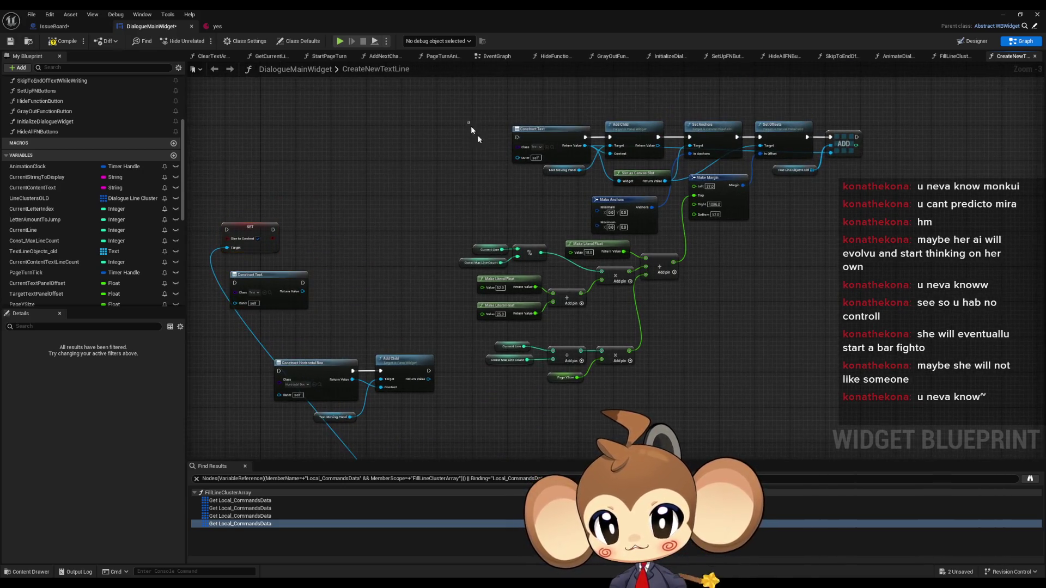
mouse_move(471, 125)
left_mouse_down()
mouse_move(840, 350)
mouse_move(866, 384)
left_mouse_up()
left_click_drag(559, 129, 555, 226)
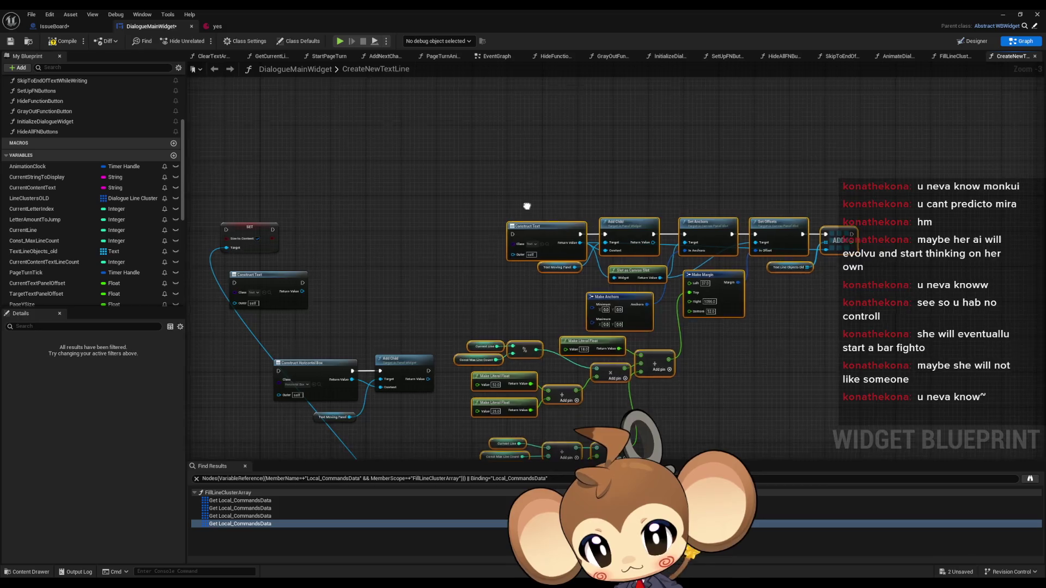